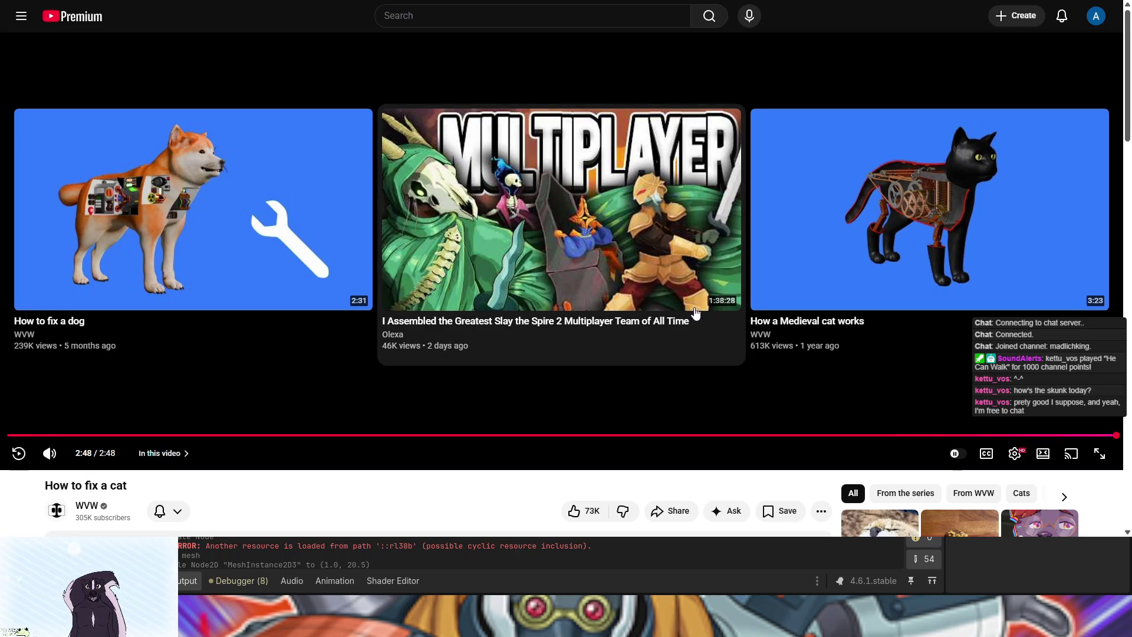
# Go back to the No Panic Button channel's video list and open the "Large" Custom order video
pyautogui.scroll(-1, 694, 312)
pyautogui.scroll(1, 694, 312)
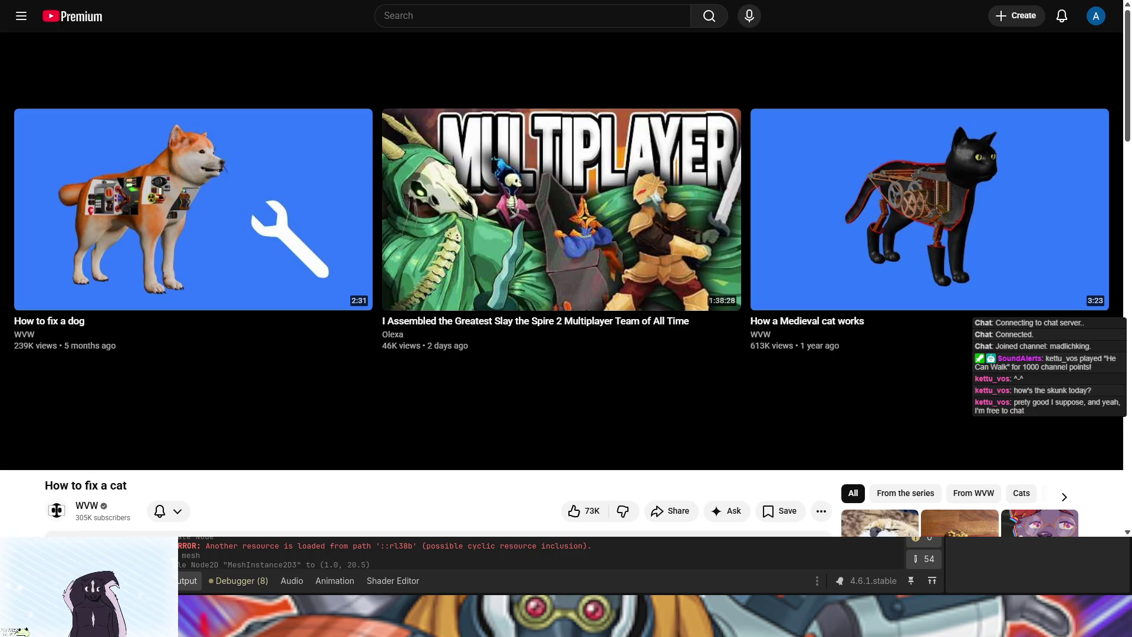
pyautogui.click(407, 20)
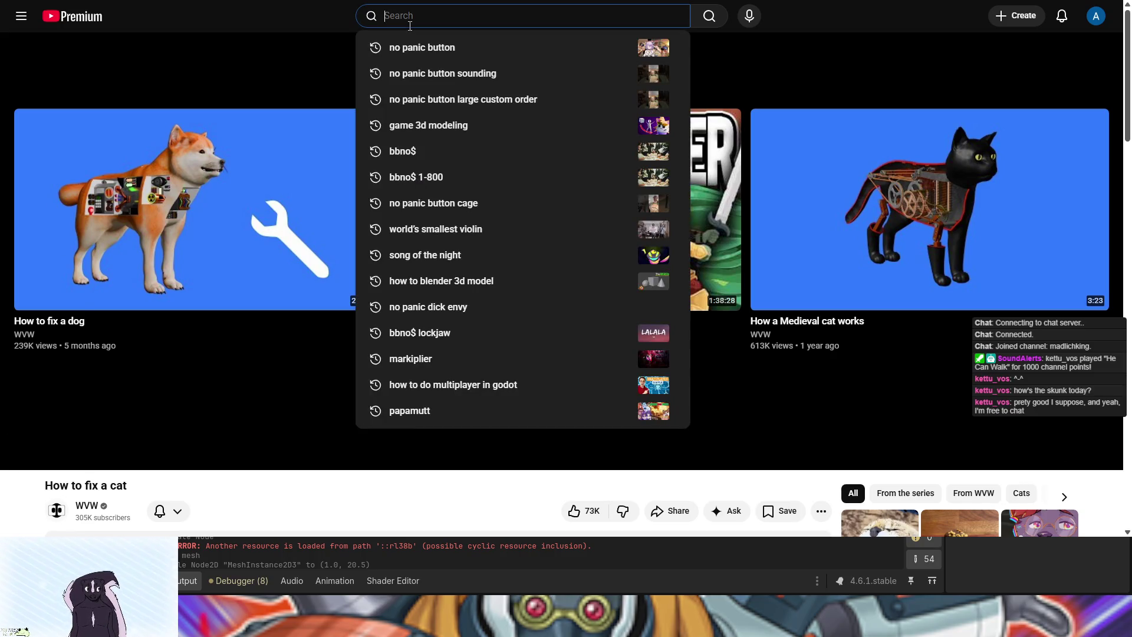
pyautogui.hotkey('alt', 'Left')
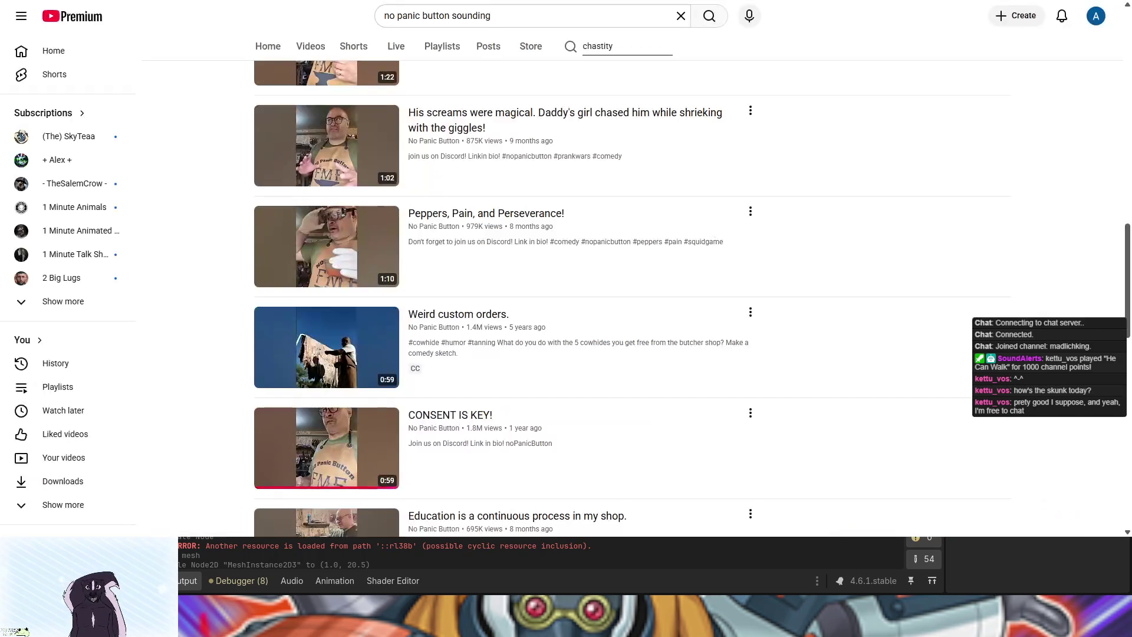
pyautogui.scroll(-12, 707, 330)
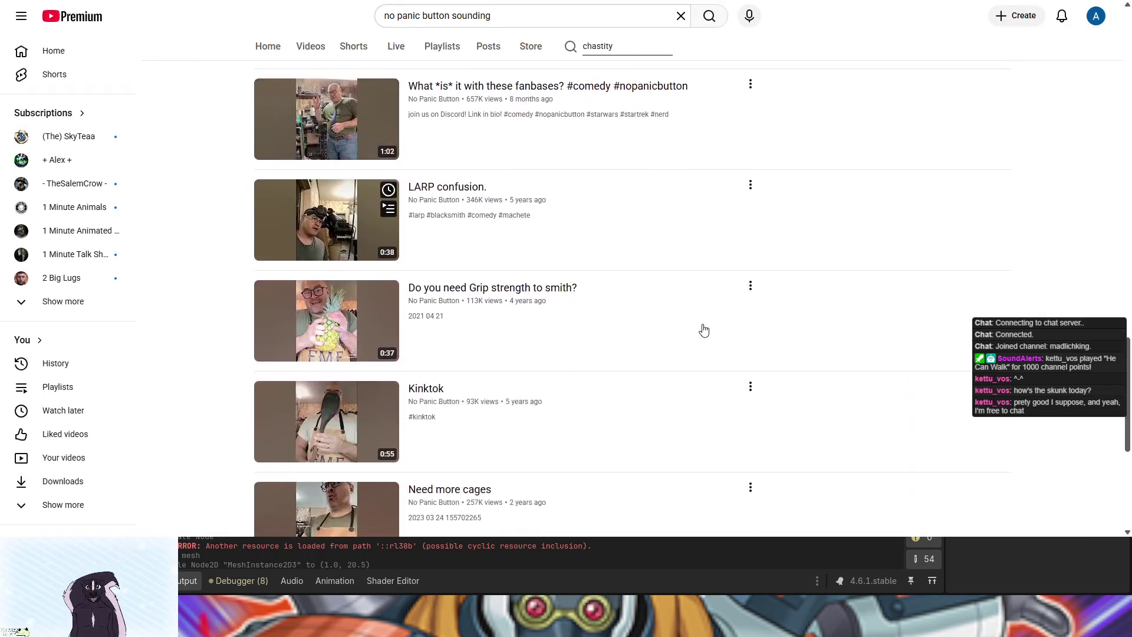
pyautogui.scroll(-3, 704, 331)
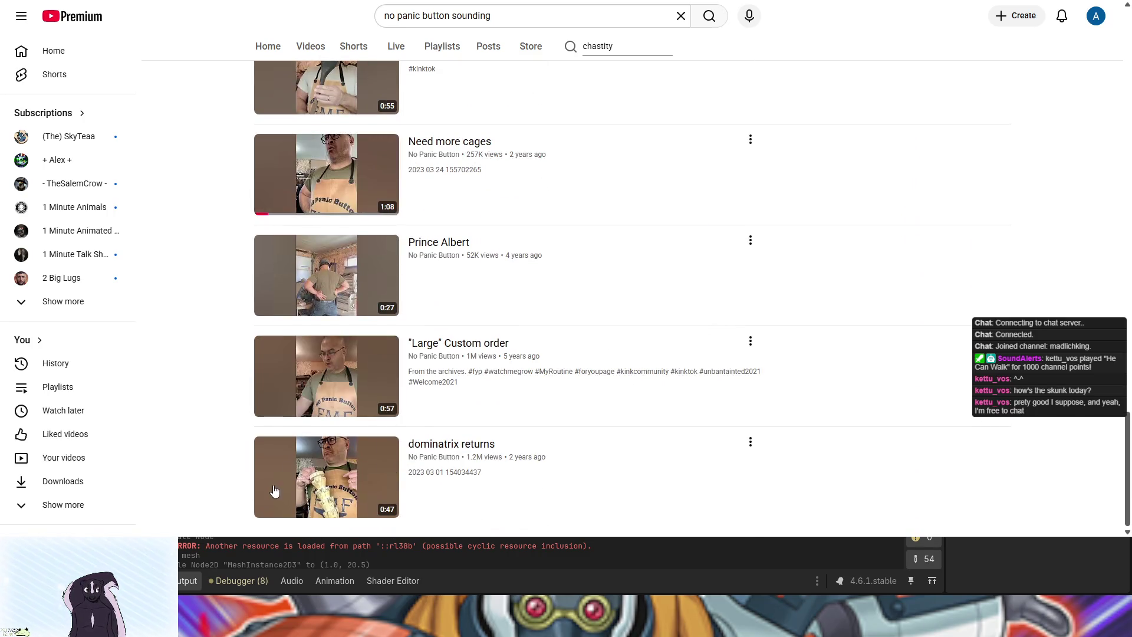
pyautogui.moveTo(292, 381)
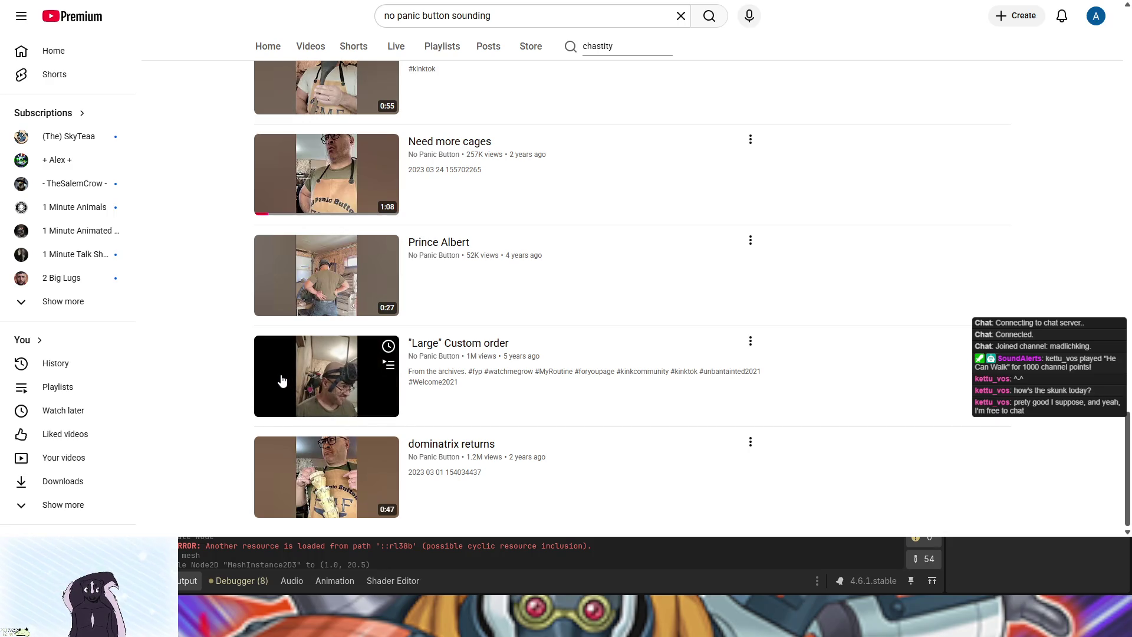
pyautogui.click(285, 380)
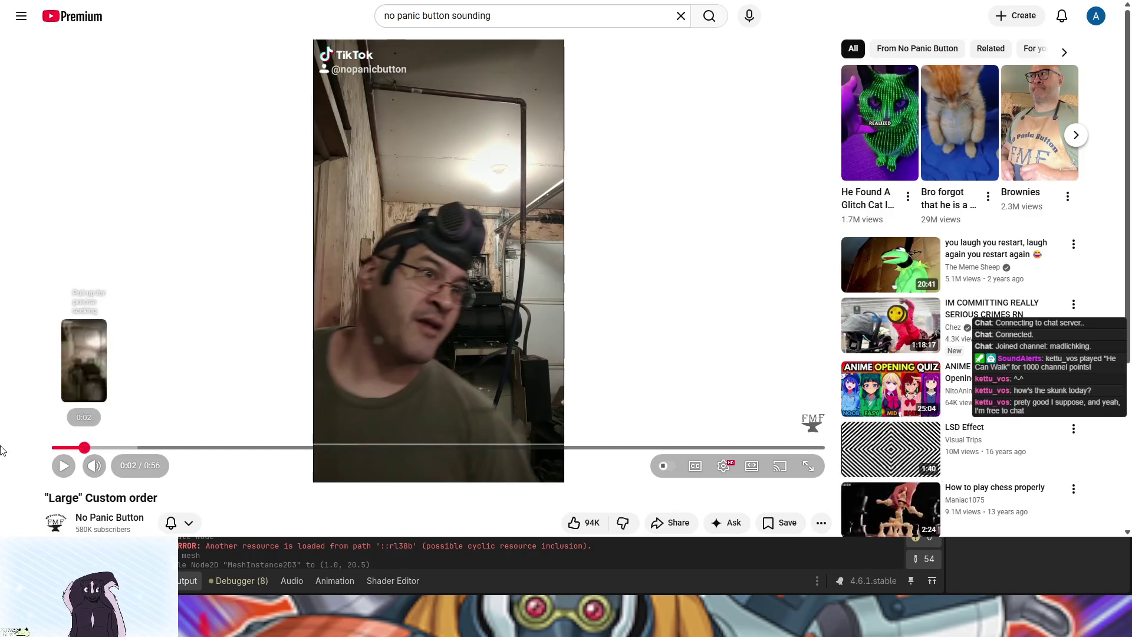
# Rewind the "Large" Custom order video to 0:00 and play it through to 0:56
pyautogui.moveTo(85, 450); pyautogui.dragTo(52, 448)
pyautogui.click(489, 166)
pyautogui.click(488, 165)
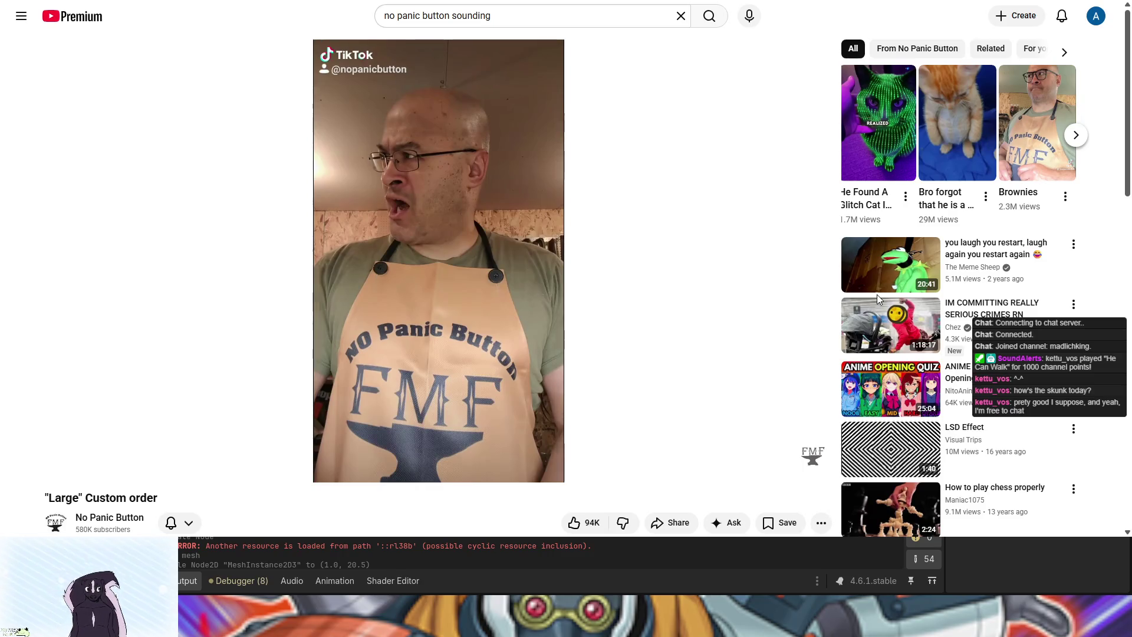
pyautogui.moveTo(885, 265)
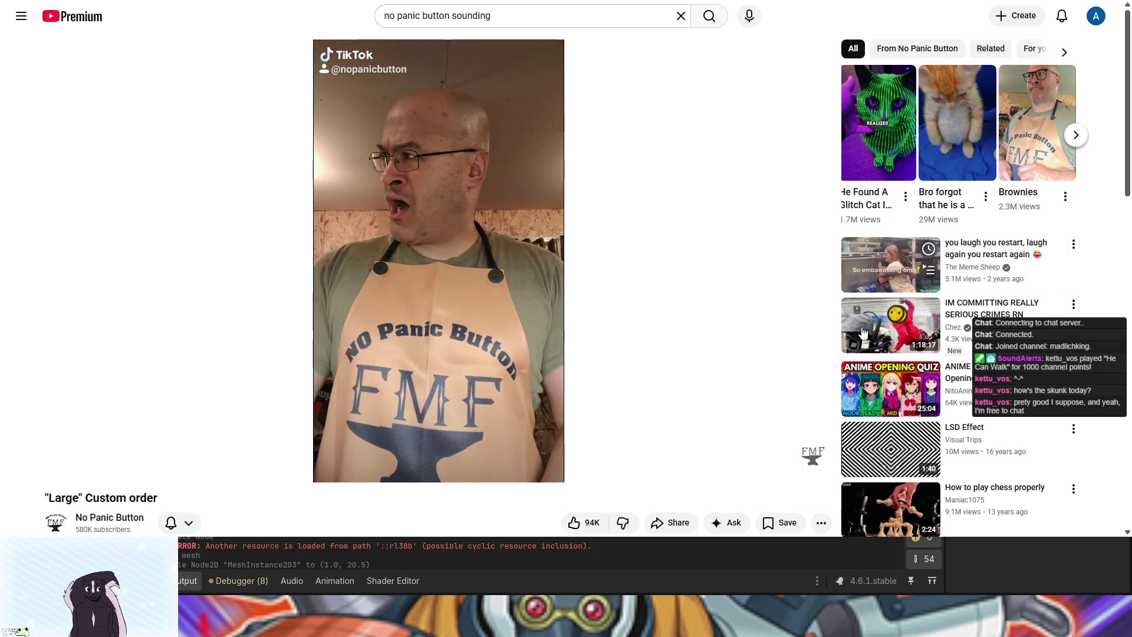
pyautogui.moveTo(861, 333)
pyautogui.moveTo(462, 314)
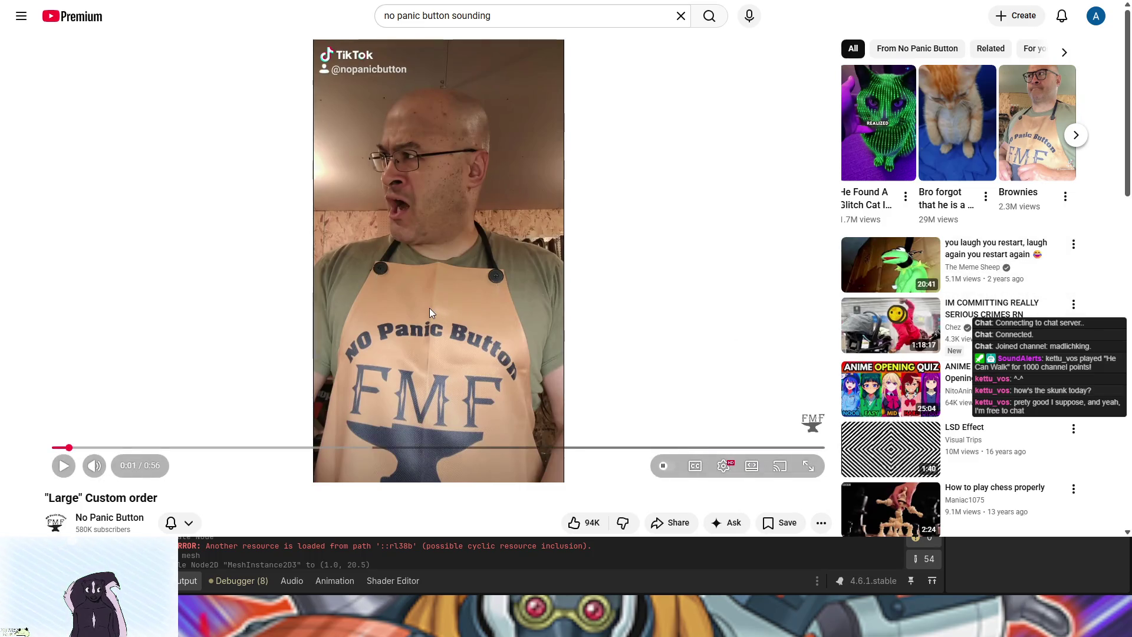
pyautogui.click(436, 310)
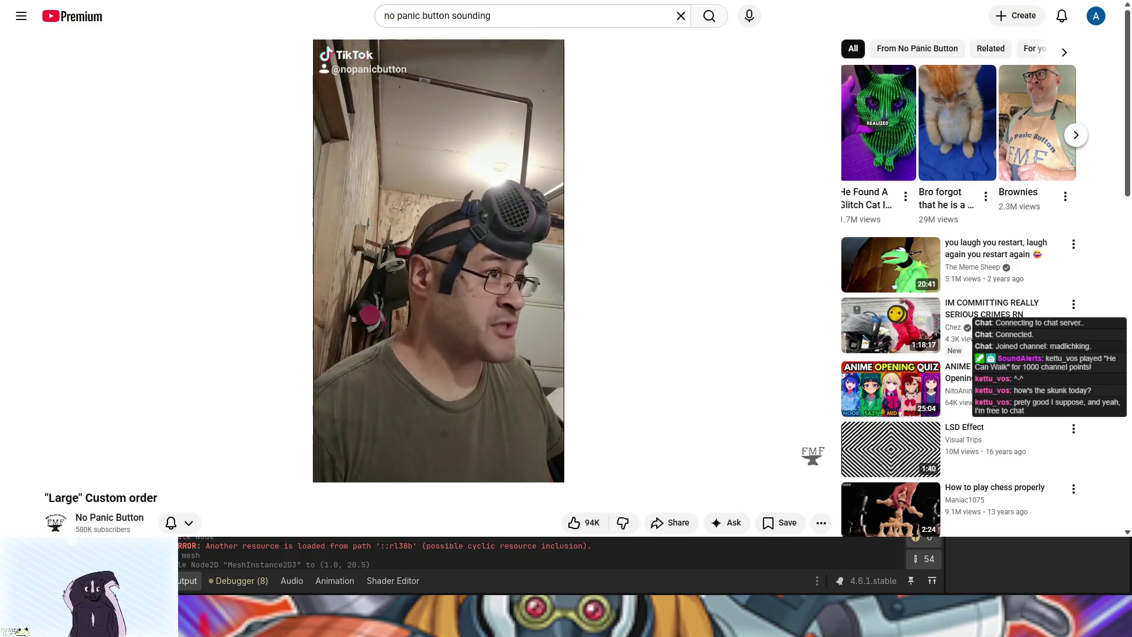
pyautogui.moveTo(859, 501)
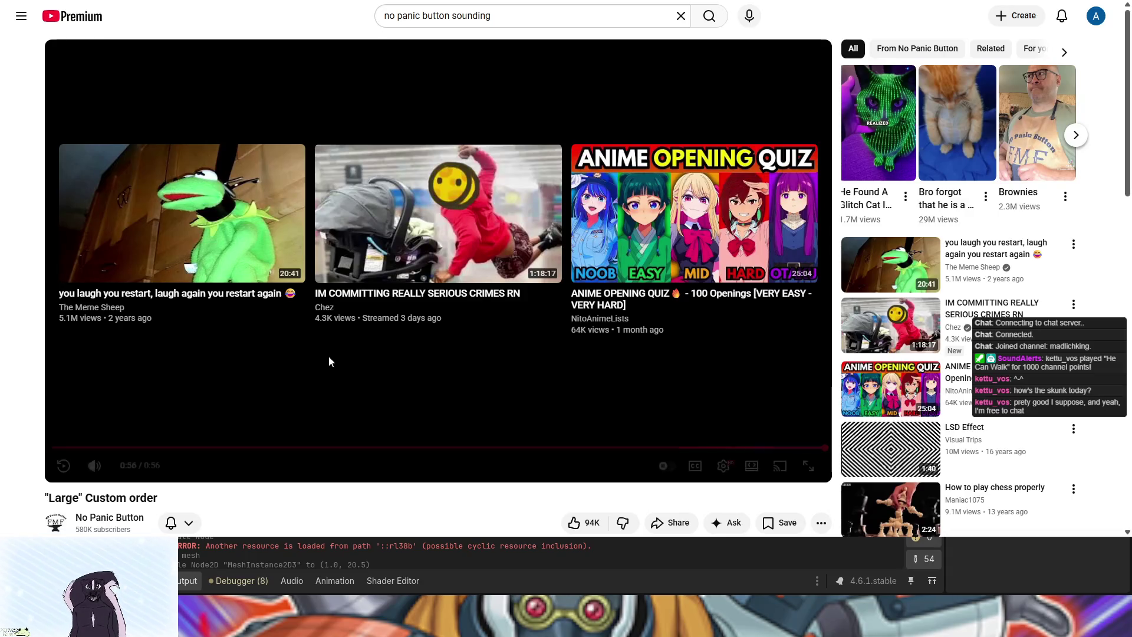
# Show the video's full description with "...more" and scroll down to its 1,848 comments
pyautogui.scroll(-3, 18, 378)
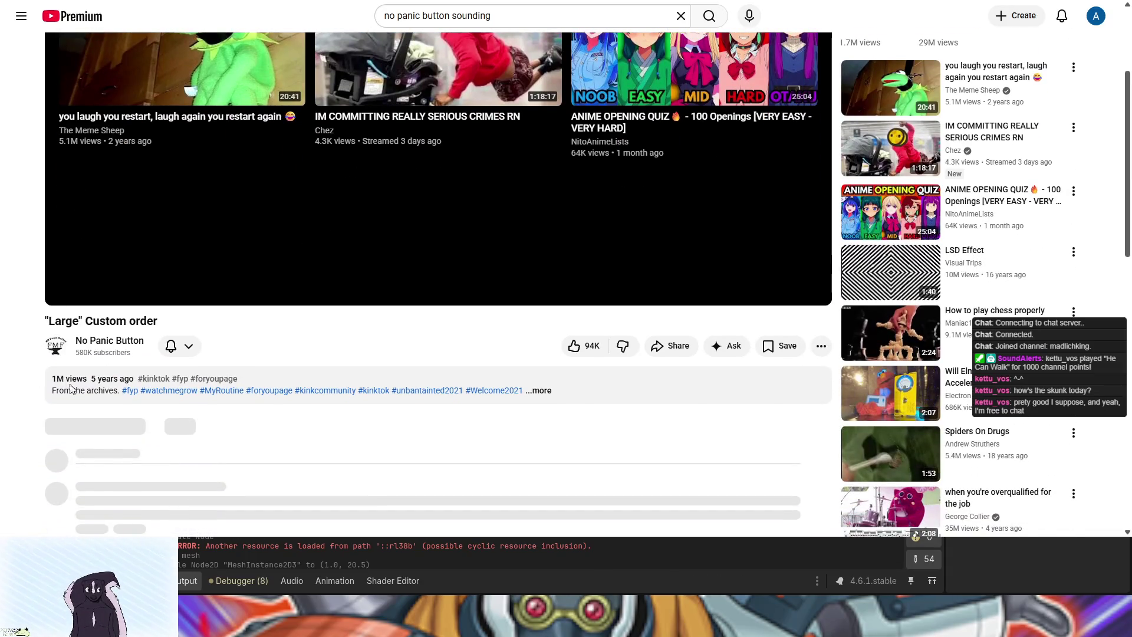
pyautogui.click(535, 392)
pyautogui.scroll(-4, 116, 418)
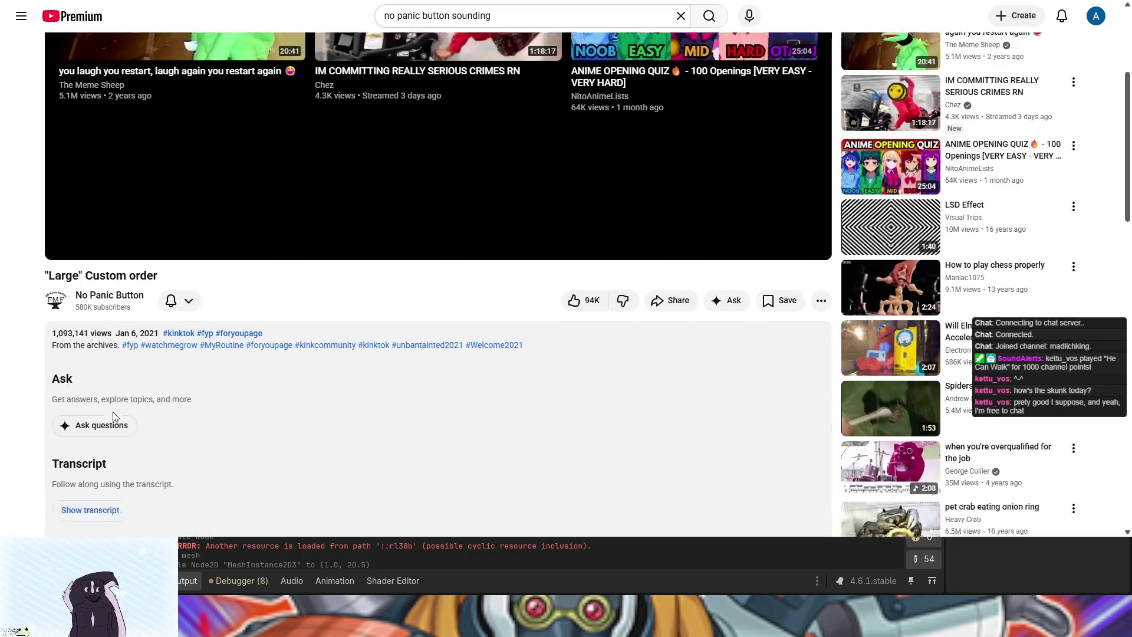
pyautogui.scroll(-3, 115, 417)
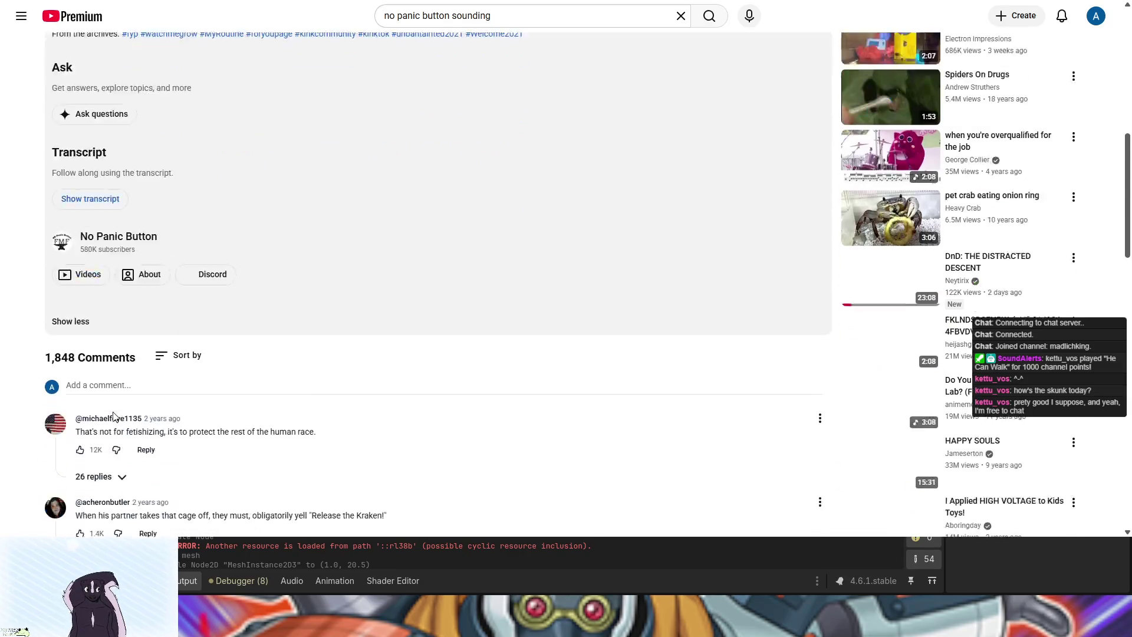
pyautogui.scroll(-1, 115, 417)
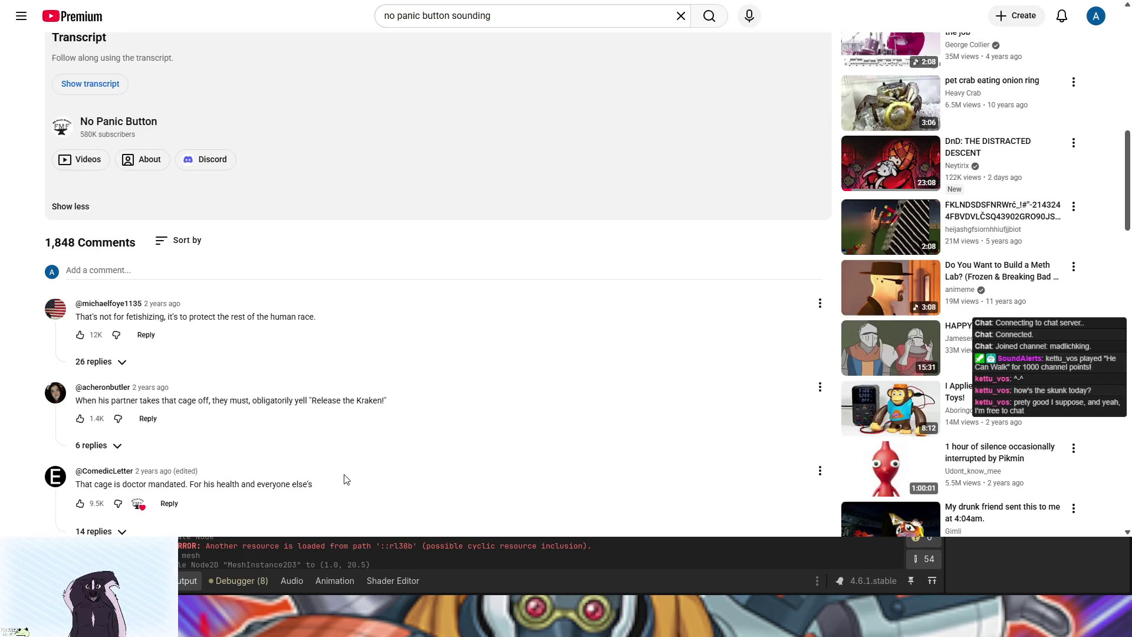
# Scroll down through the "Large" Custom order video's comments
pyautogui.scroll(-3, 346, 479)
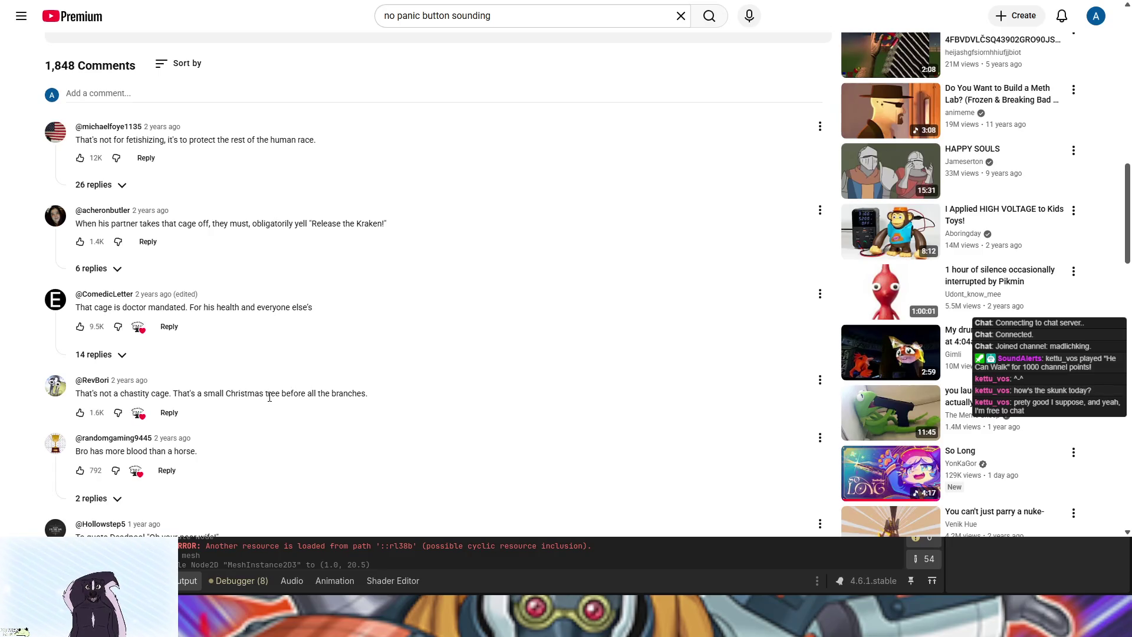
pyautogui.scroll(-1, 228, 439)
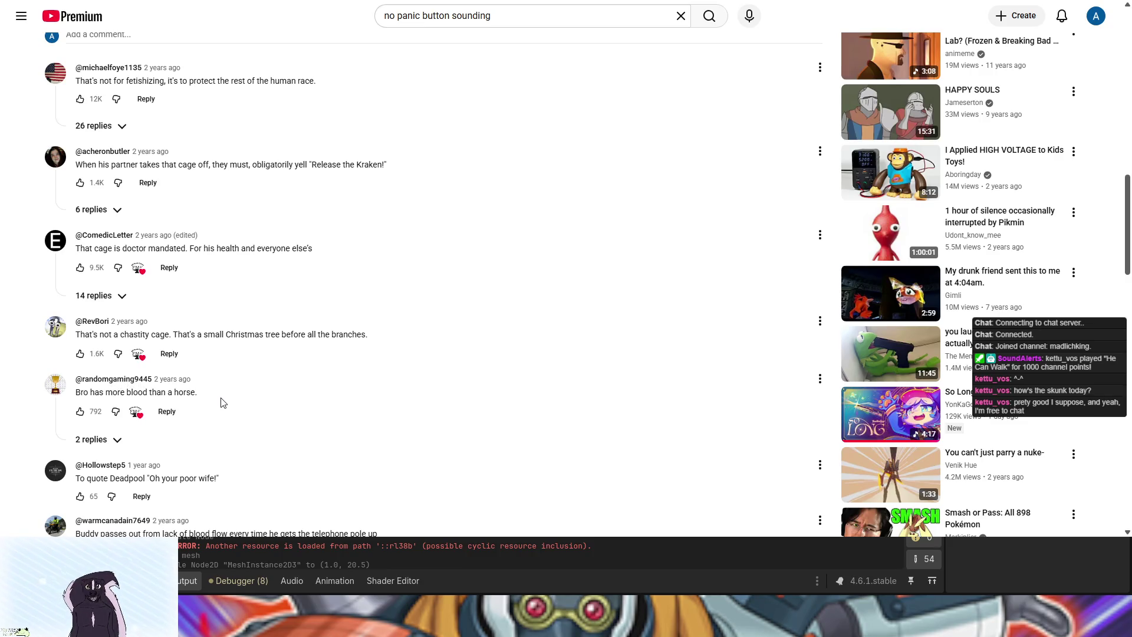
pyautogui.scroll(-2, 193, 449)
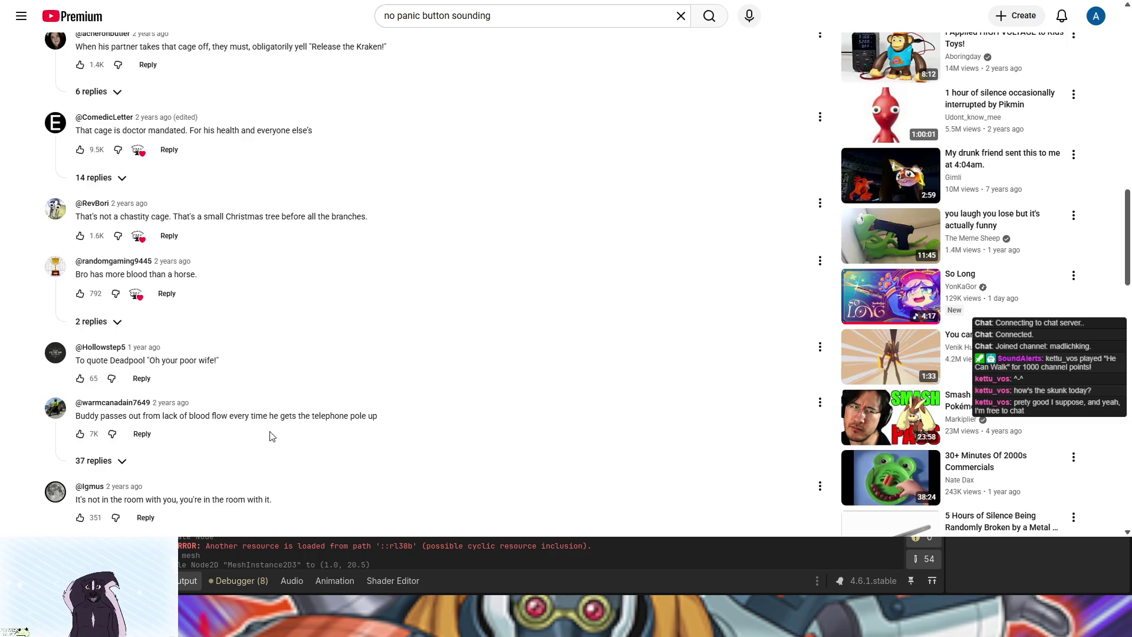
pyautogui.scroll(-1, 265, 436)
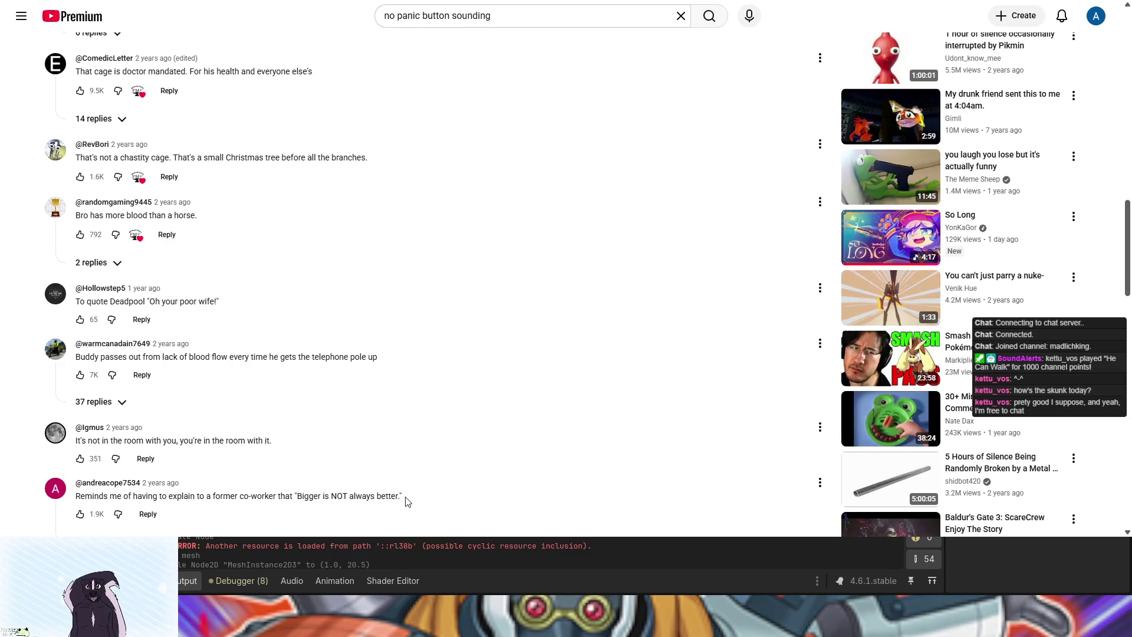
pyautogui.scroll(-2, 406, 499)
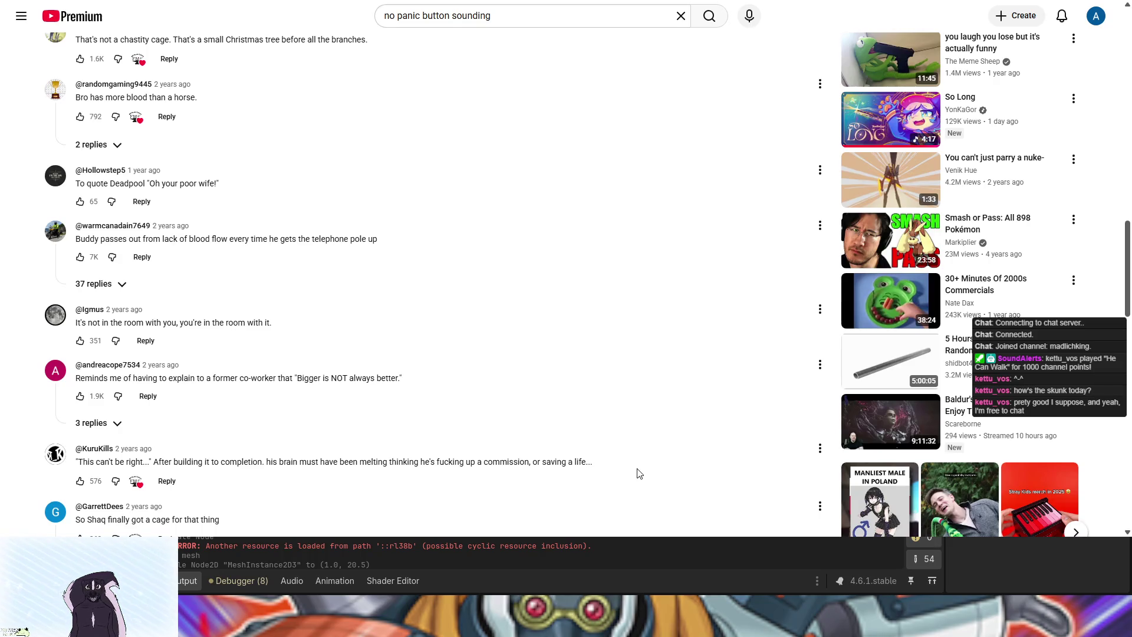
# Scroll back up to the recommendations and open Visual Trips' "LSD Effect" video
pyautogui.scroll(6, 627, 468)
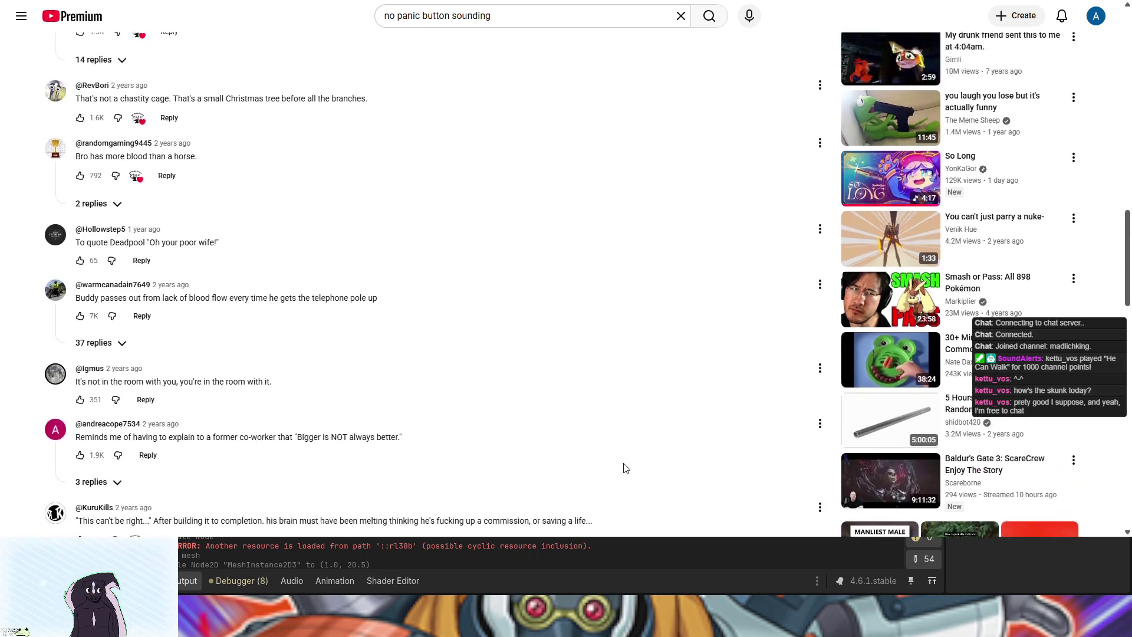
pyautogui.scroll(4, 626, 468)
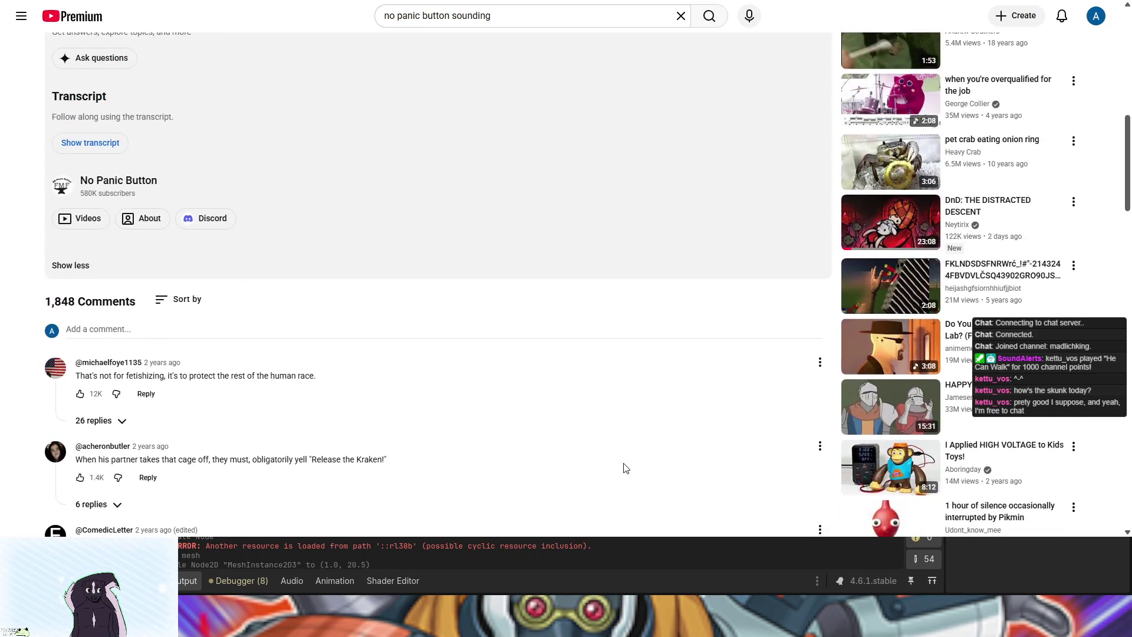
pyautogui.scroll(3, 626, 468)
pyautogui.scroll(1, 626, 468)
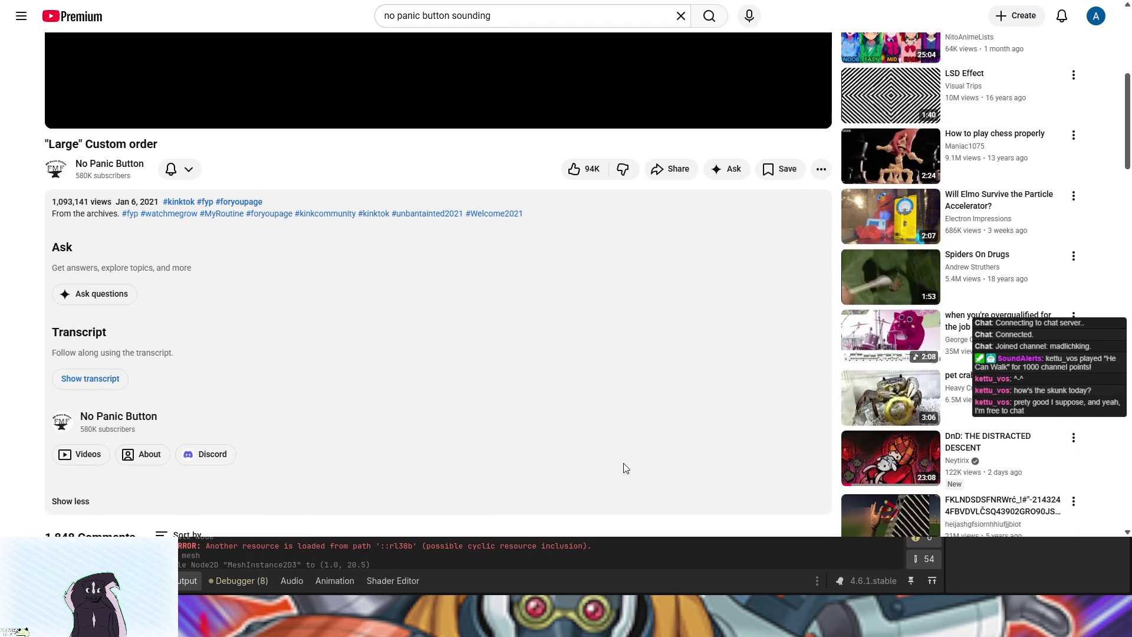
pyautogui.scroll(1, 626, 468)
pyautogui.scroll(-1, 626, 468)
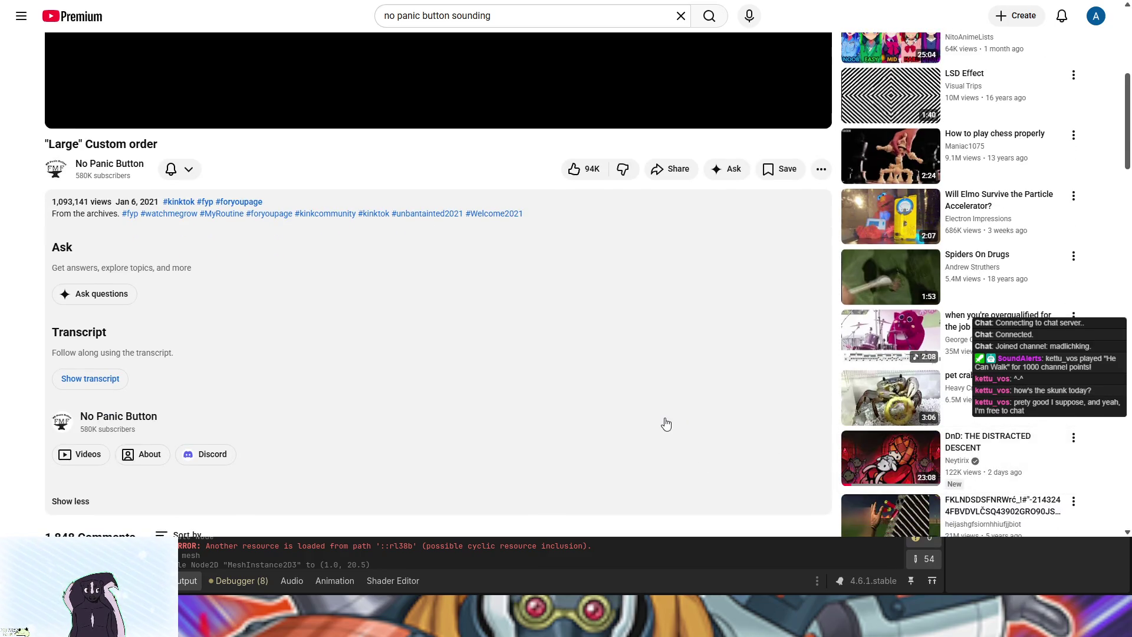
pyautogui.scroll(2, 684, 424)
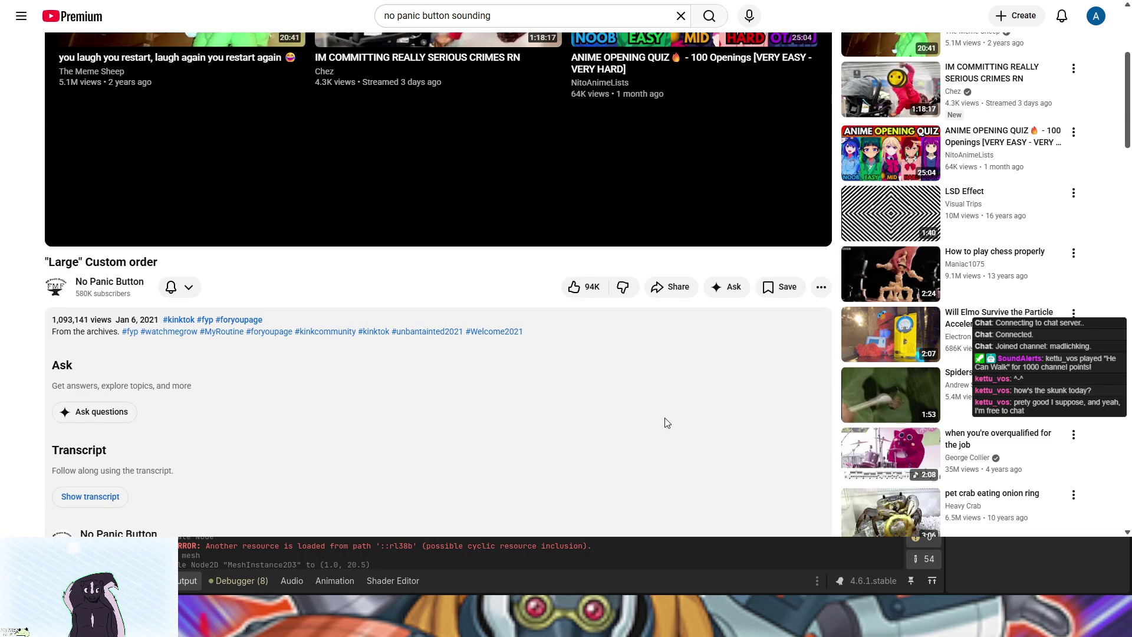
pyautogui.scroll(4, 663, 418)
pyautogui.click(922, 456)
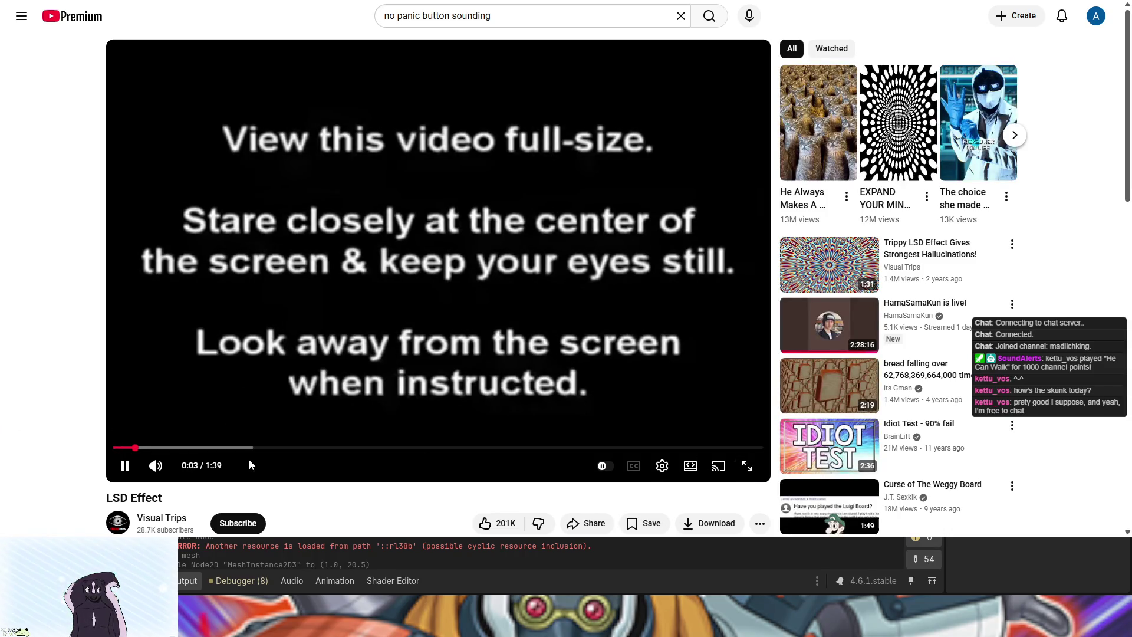
# Pause the LSD Effect video and open the "He Always Makes A Dramatic Entrance" cat Short
pyautogui.click(230, 324)
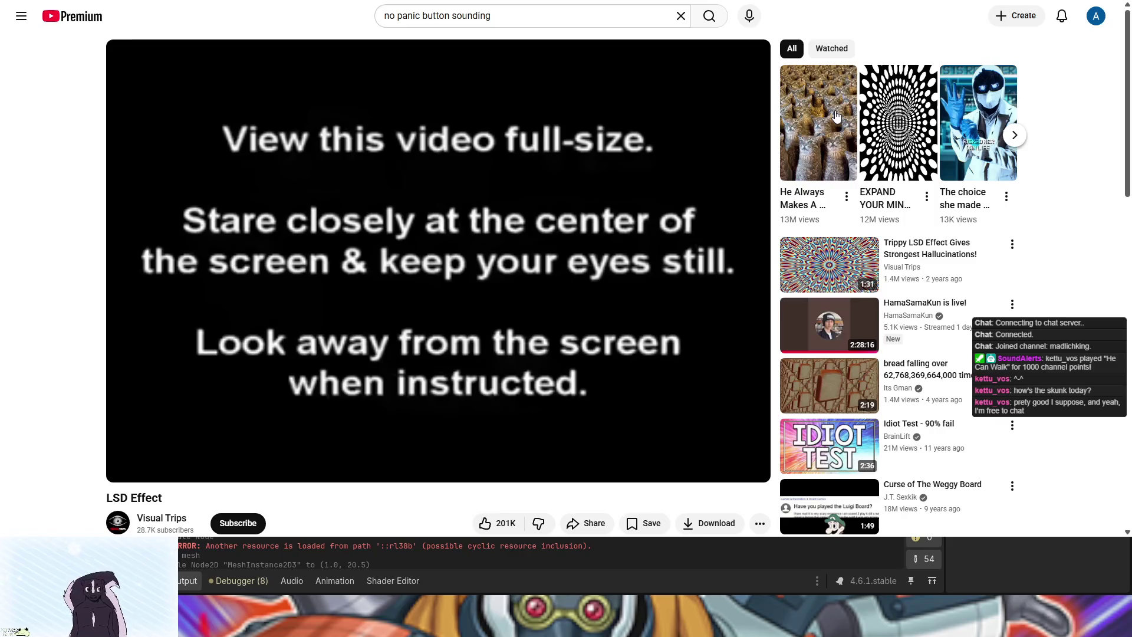
pyautogui.click(835, 138)
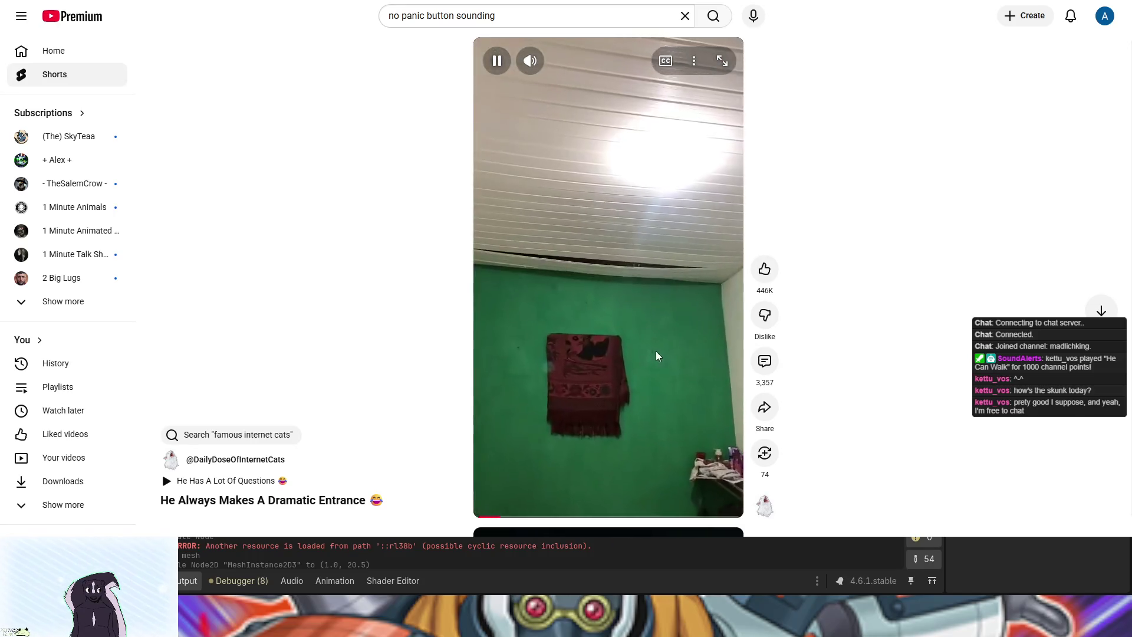
# Pause the cat Short and switch back to the Godot editor with Alt+Tab
pyautogui.click(648, 363)
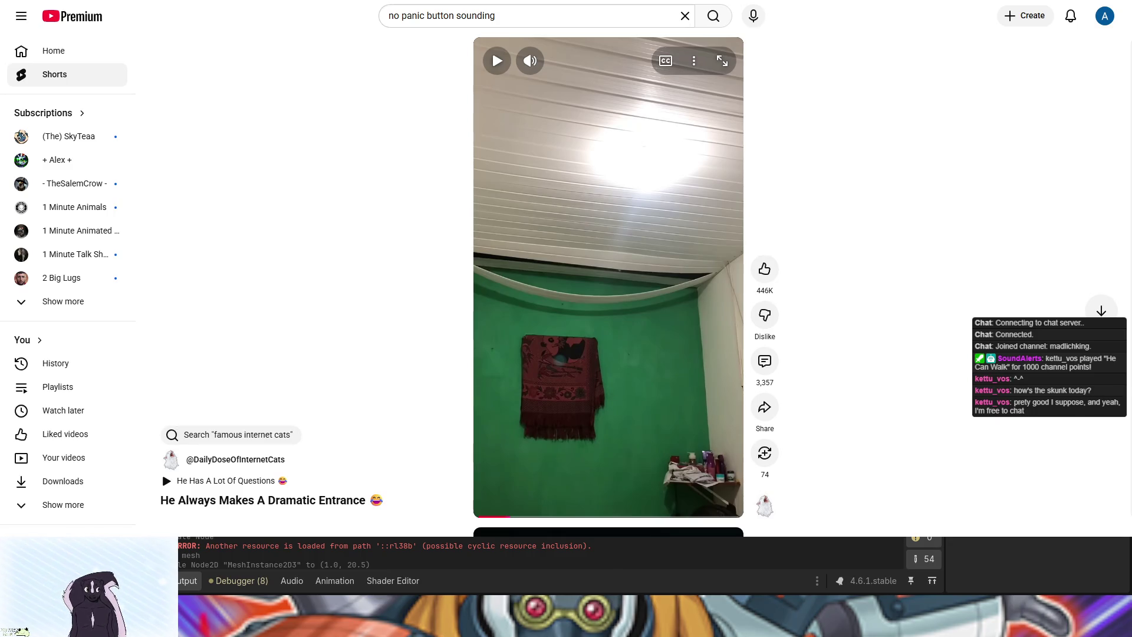
pyautogui.hotkey('alt', 'Tab')
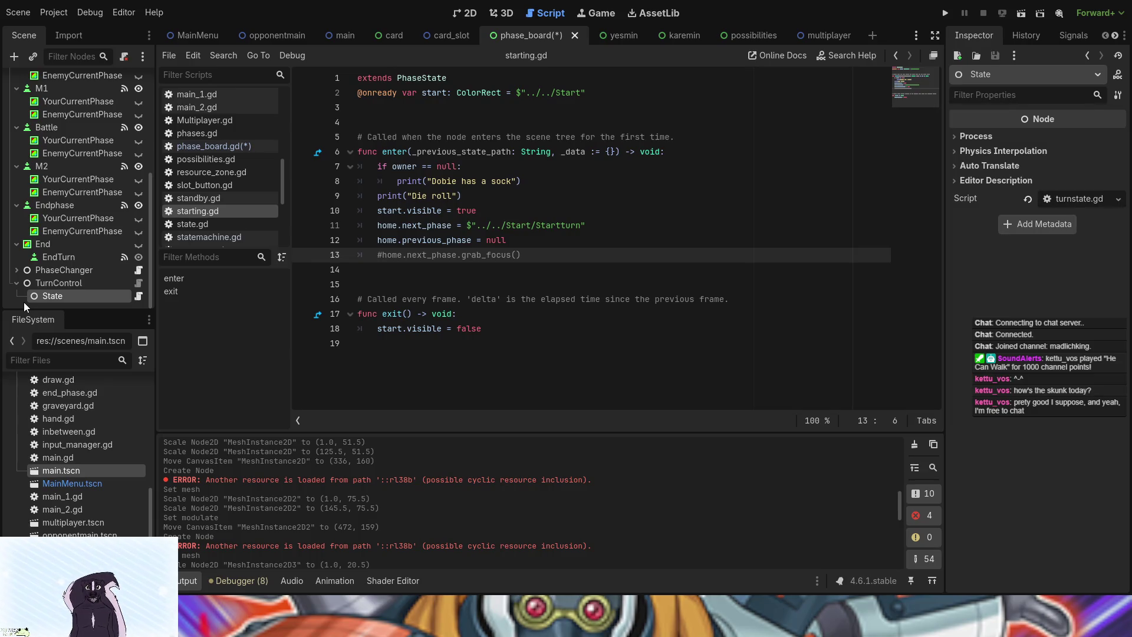
# Inspect the scripts of YourTurn, PhaseChanger and its Starting state in the Scene dock
pyautogui.click(139, 295)
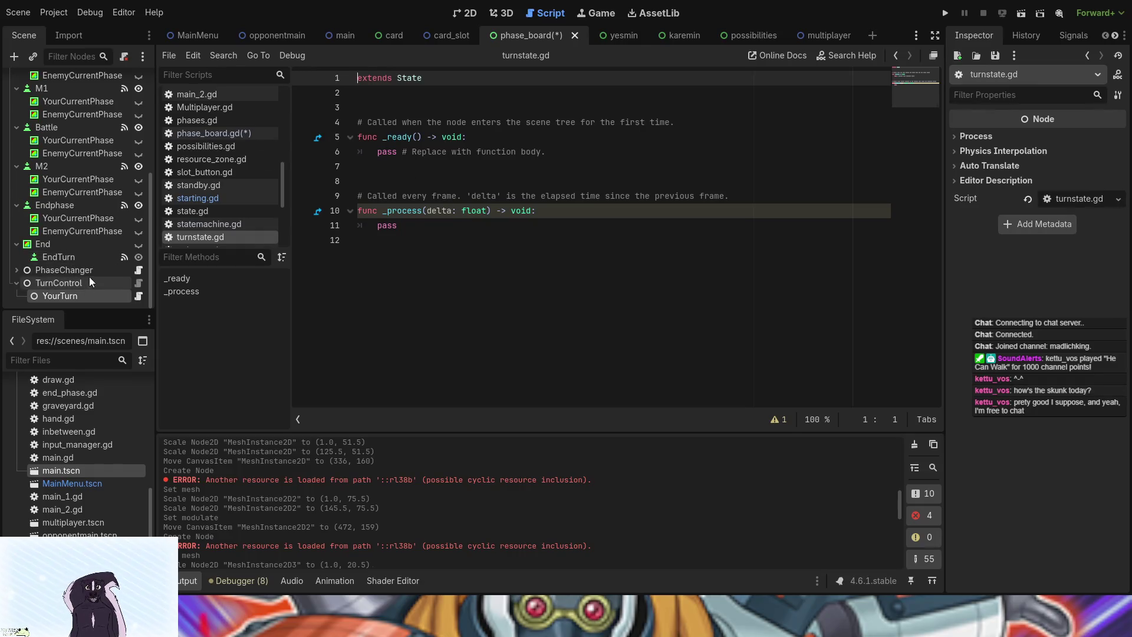
pyautogui.click(139, 269)
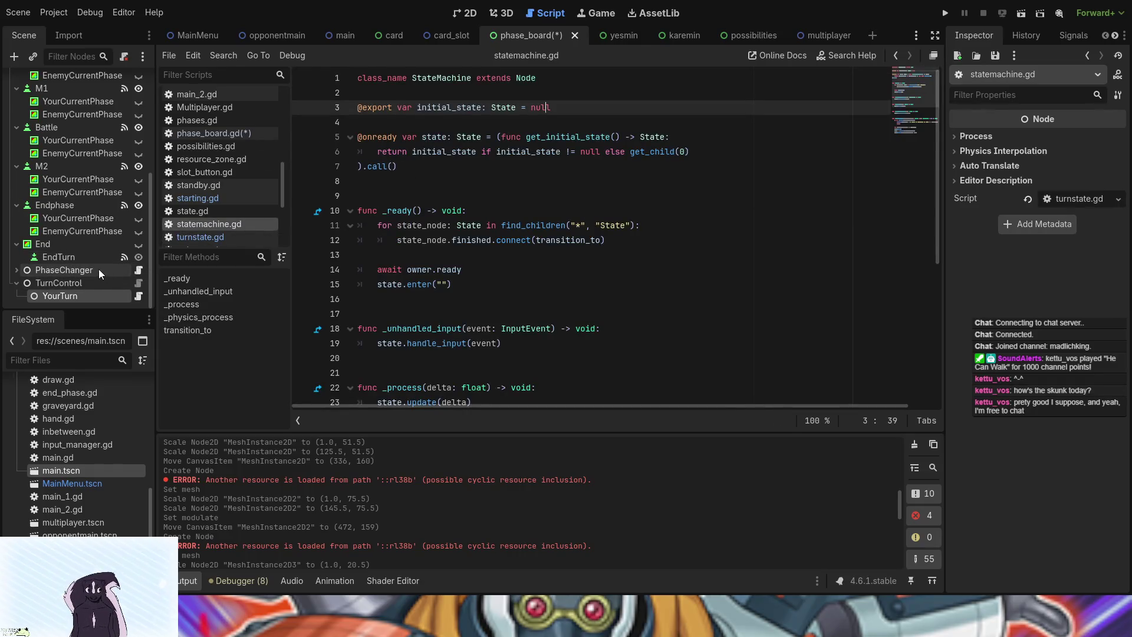
pyautogui.click(97, 269)
pyautogui.click(15, 269)
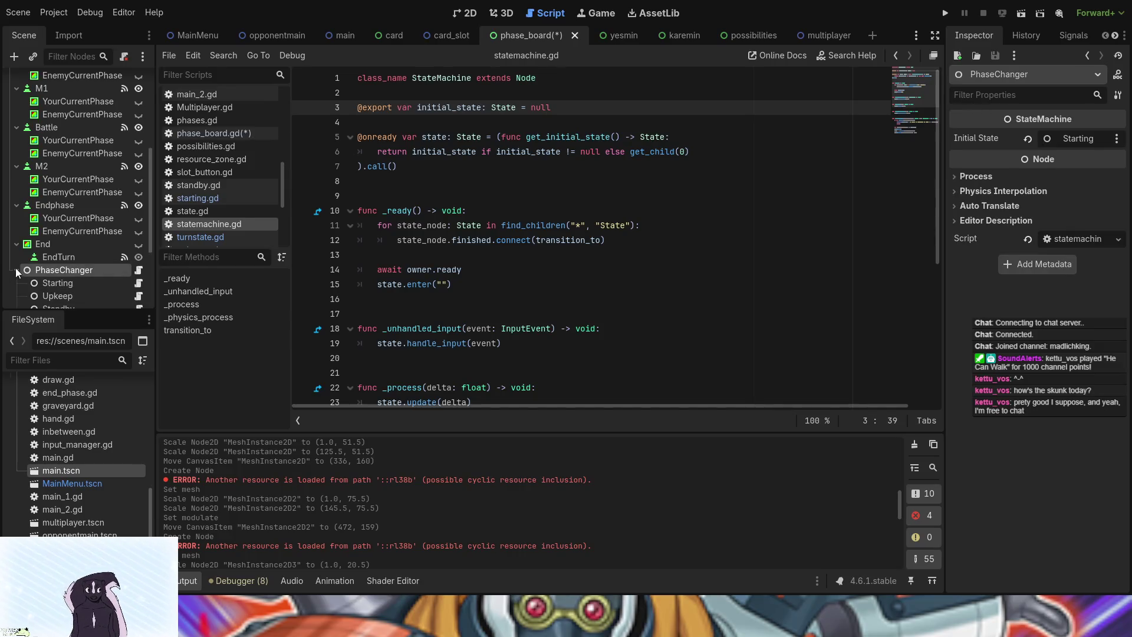
pyautogui.click(73, 284)
pyautogui.click(139, 284)
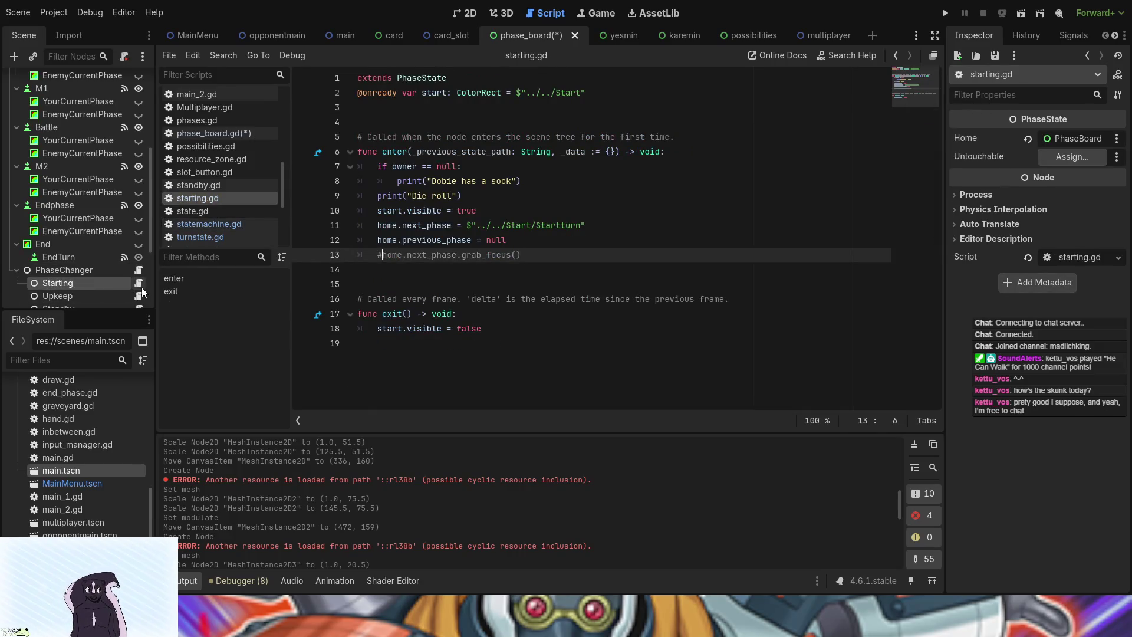
# Open YourTurn's turnstate.gd and place the cursor after the extends State line
pyautogui.scroll(-5, 31, 294)
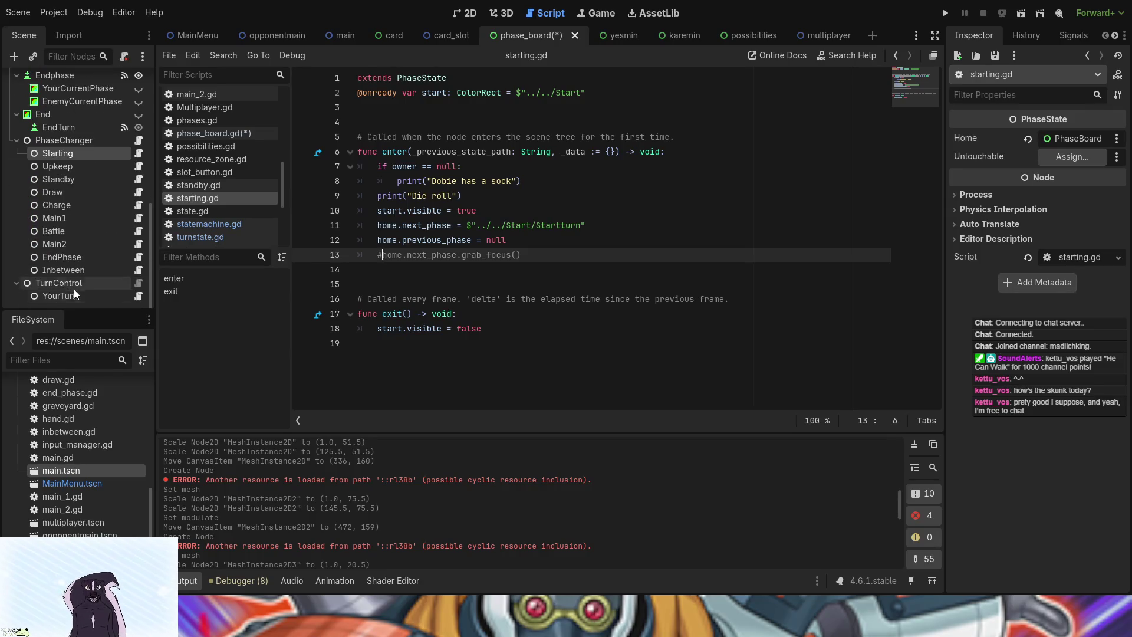
pyautogui.click(136, 297)
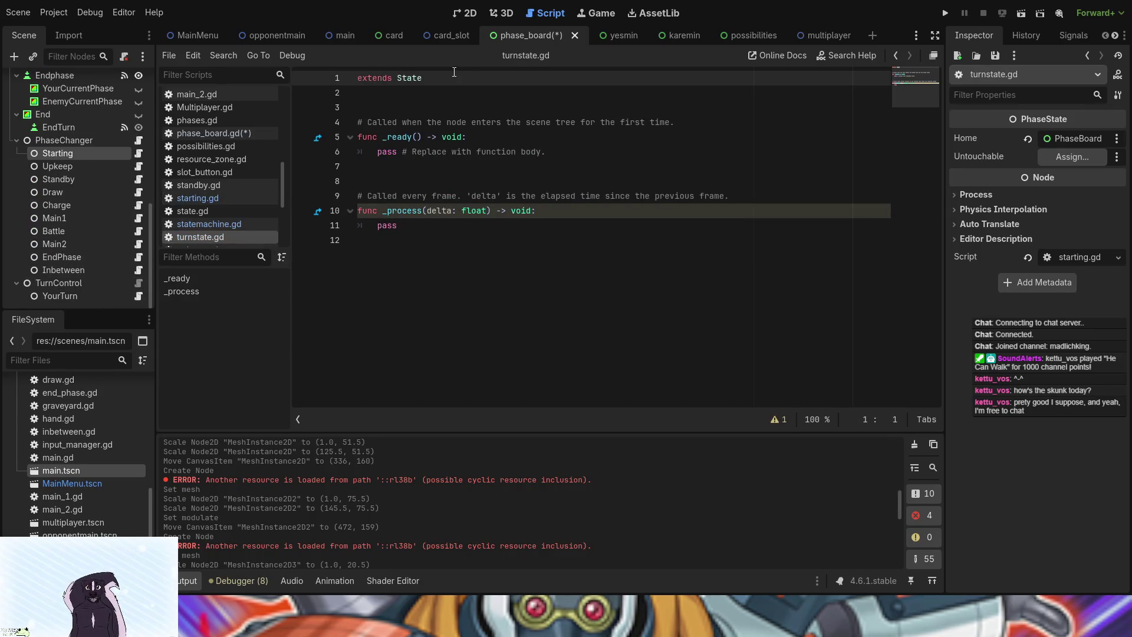
pyautogui.click(438, 84)
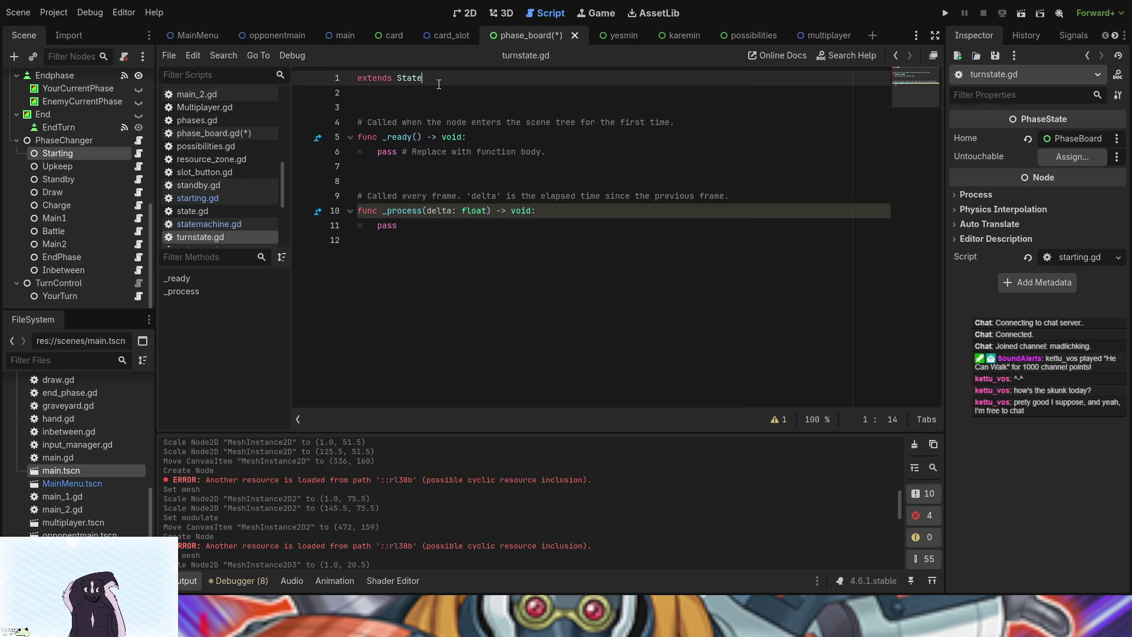
# Add class_name Turn_State on line 2 of turnstate.gd and save it with Ctrl+S
pyautogui.click(434, 89)
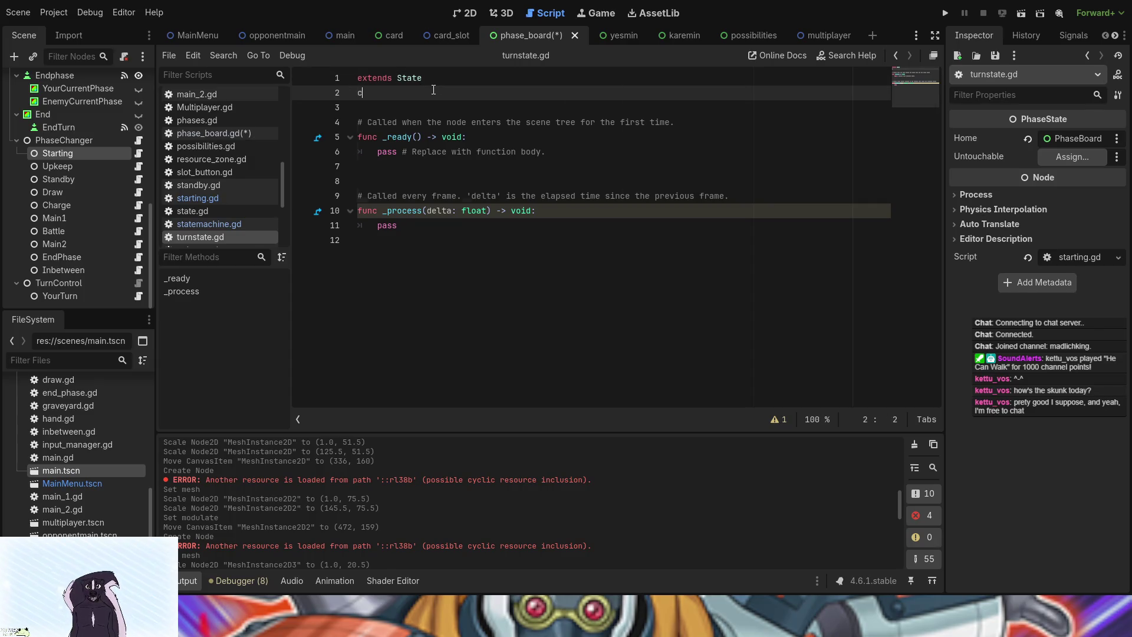
pyautogui.write('class')
pyautogui.write('_nam')
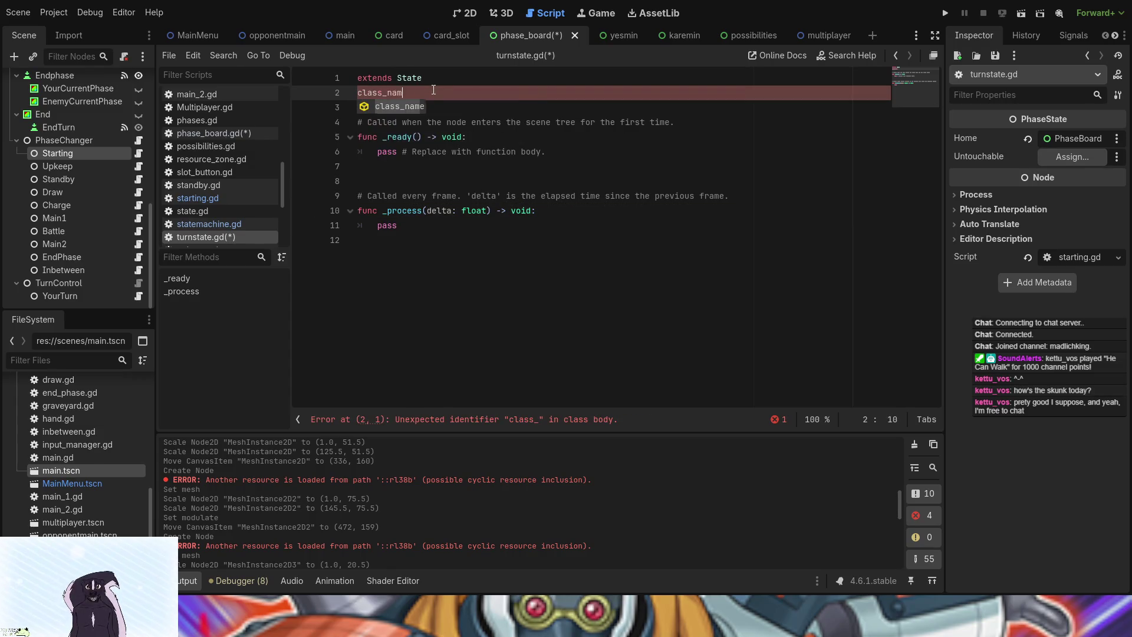
pyautogui.write('e : ')
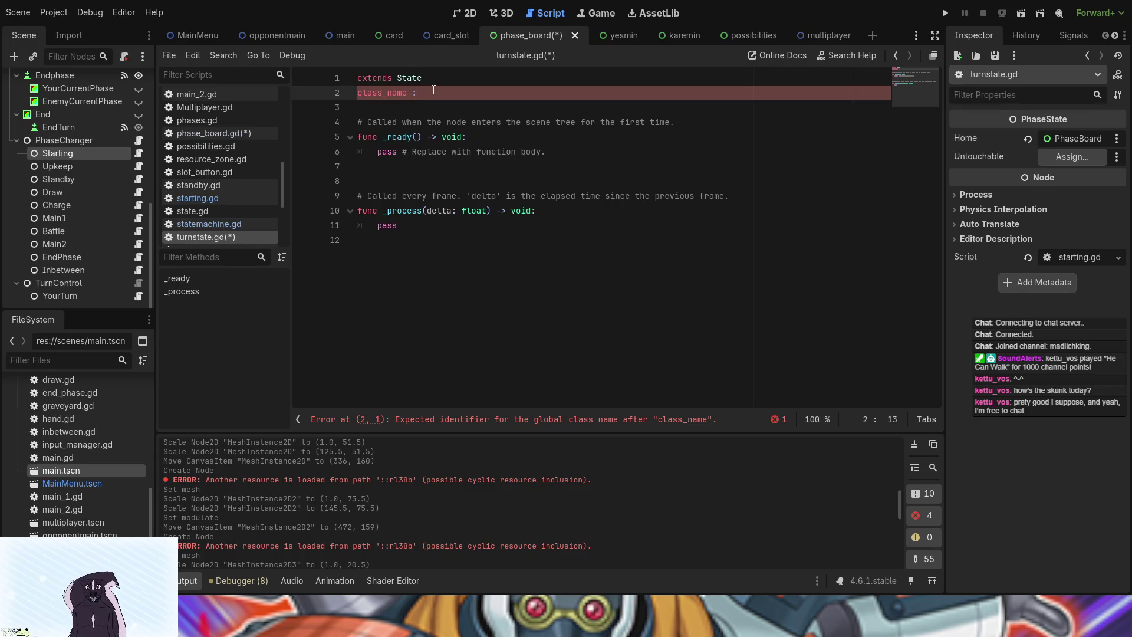
pyautogui.write('Turn_')
pyautogui.write('State')
pyautogui.click(418, 93)
pyautogui.press('BackSpace')
pyautogui.press('BackSpace')
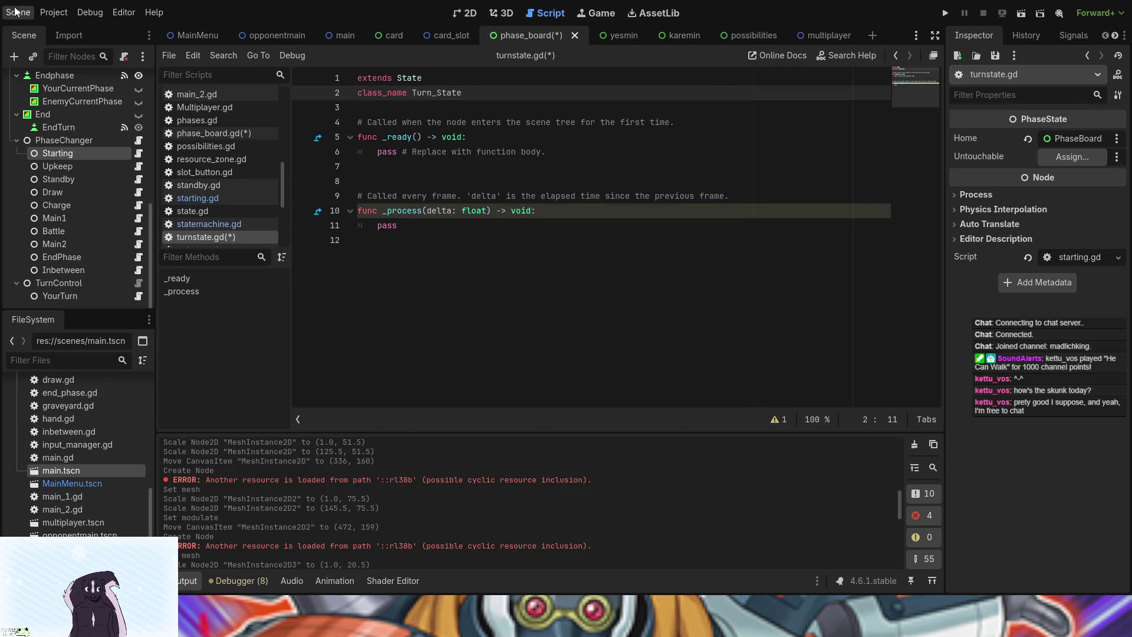
pyautogui.hotkey('ctrl', 's')
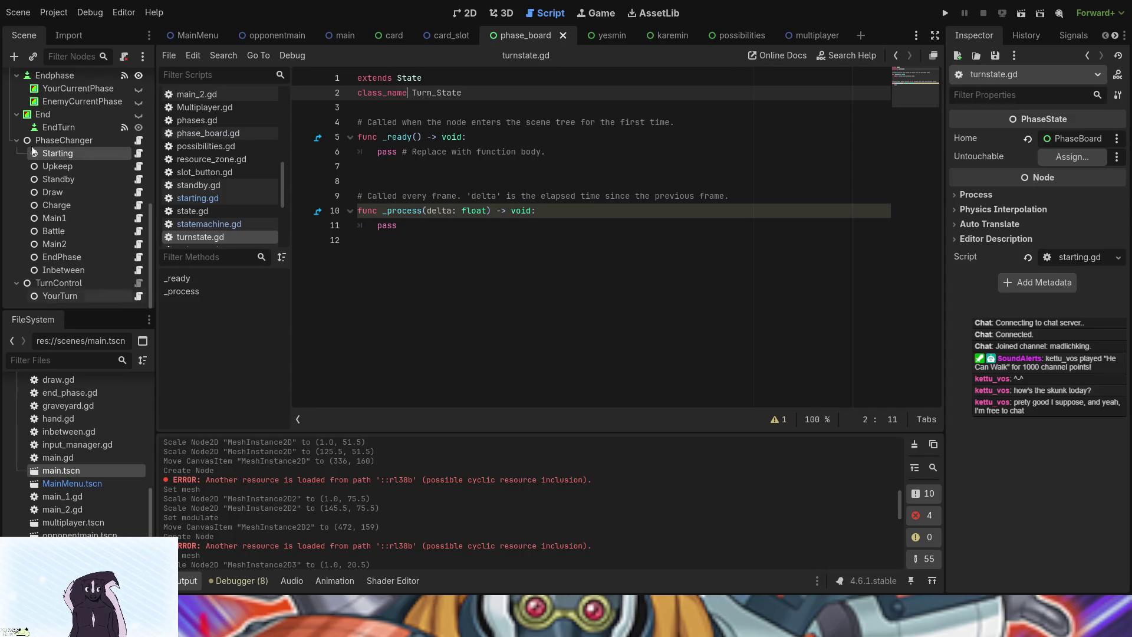
pyautogui.click(58, 294)
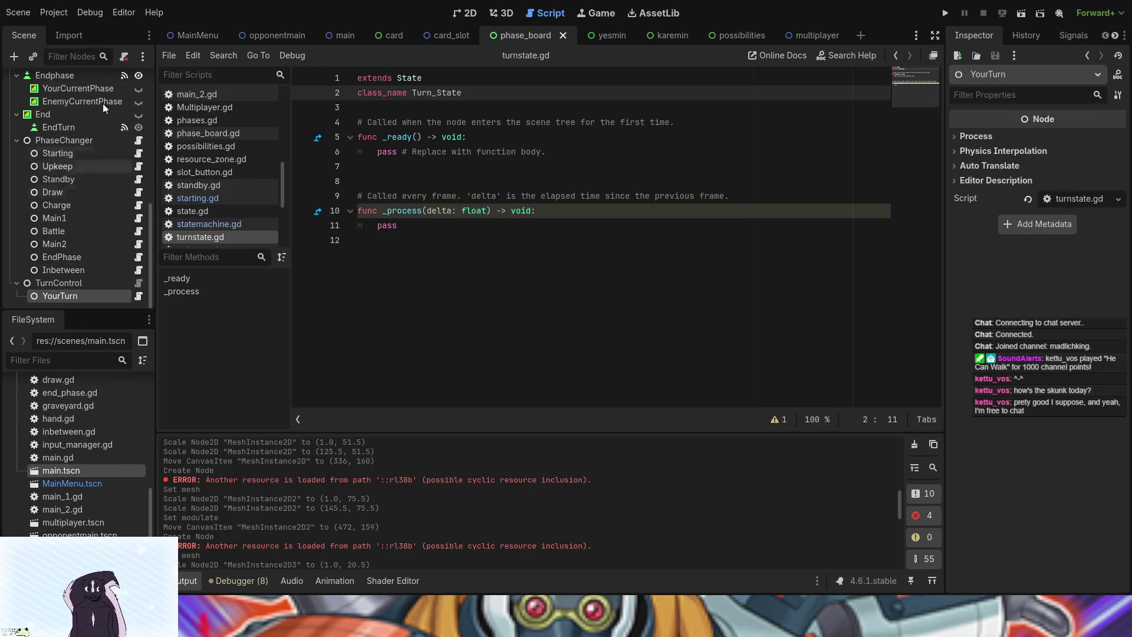
# Undo YourTurn's script change, rename and node addition, checking the state.gd base script
pyautogui.hotkey('ctrl', 'z')
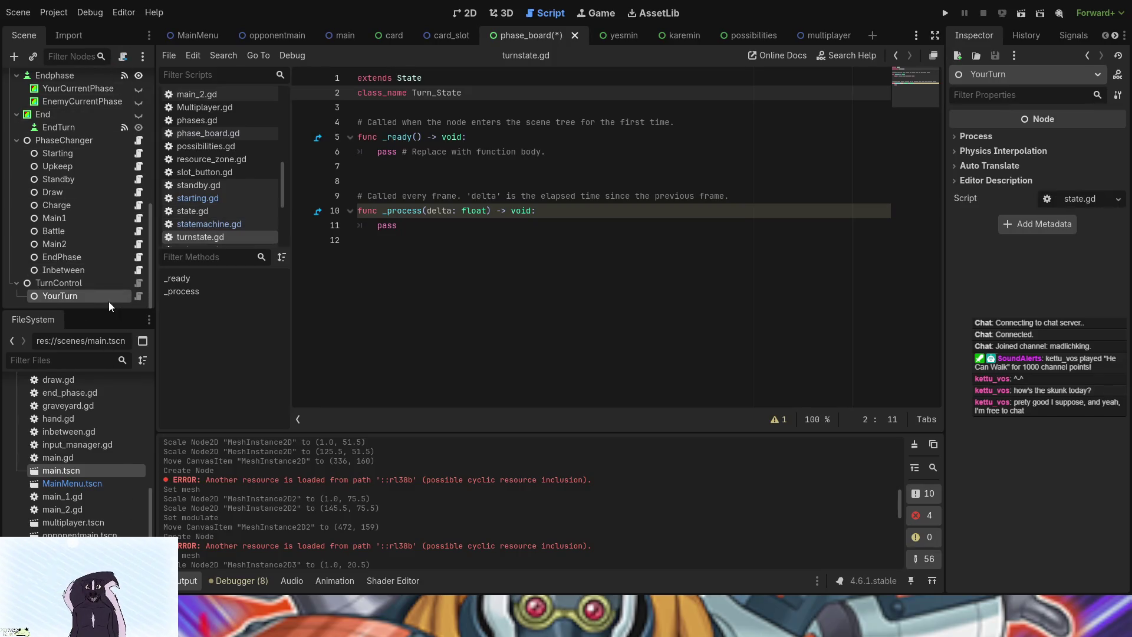
pyautogui.click(139, 296)
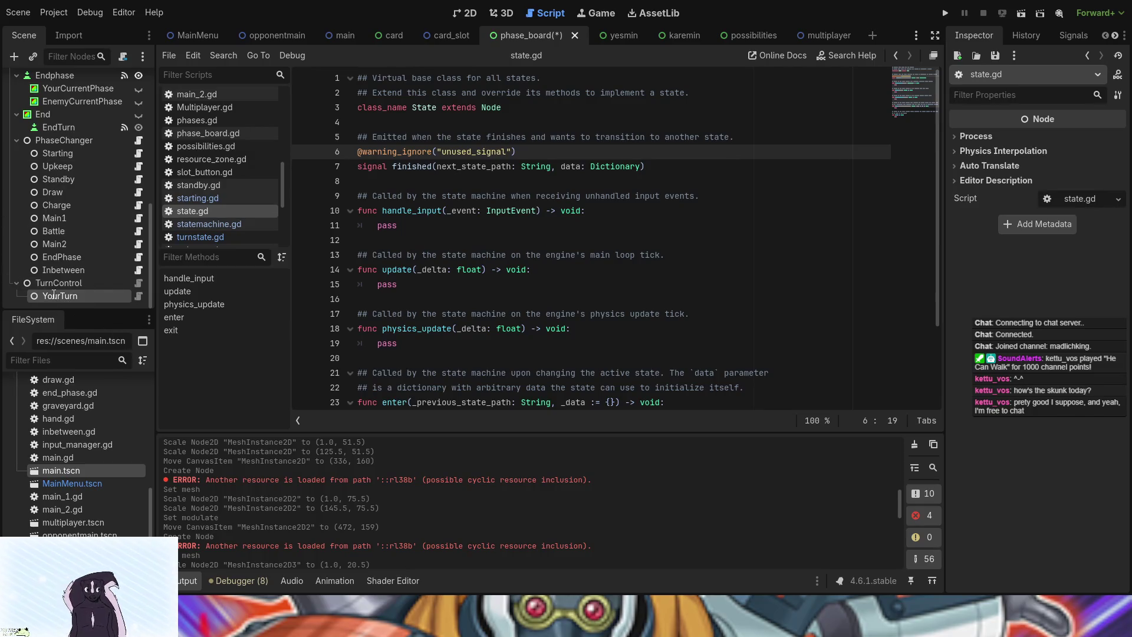
pyautogui.hotkey('ctrl', 'z')
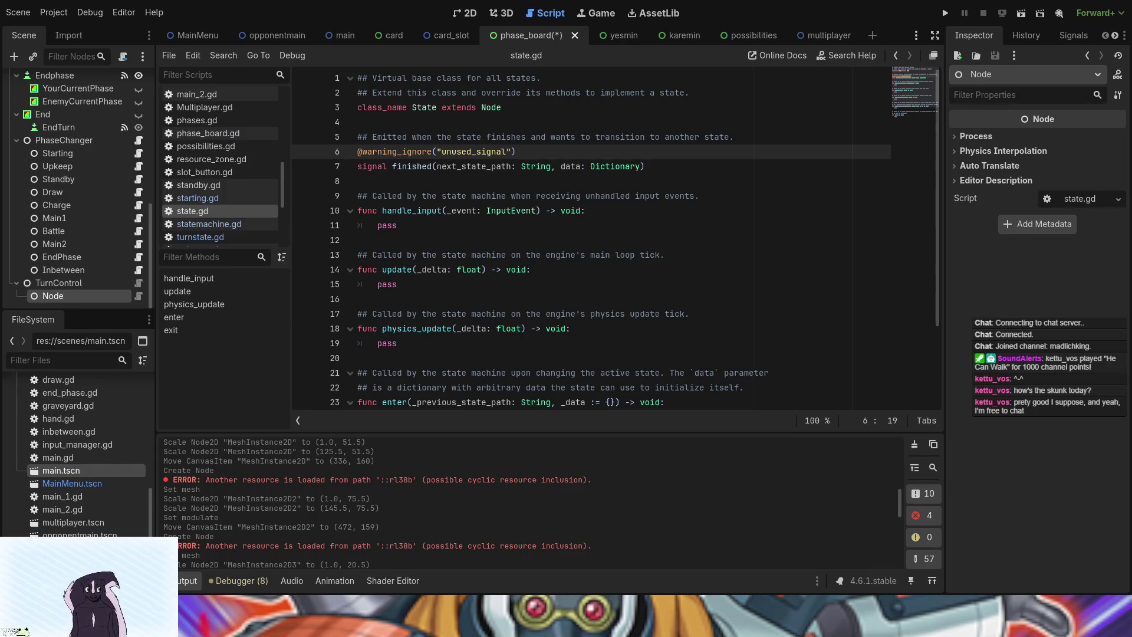
pyautogui.hotkey('ctrl', 'z')
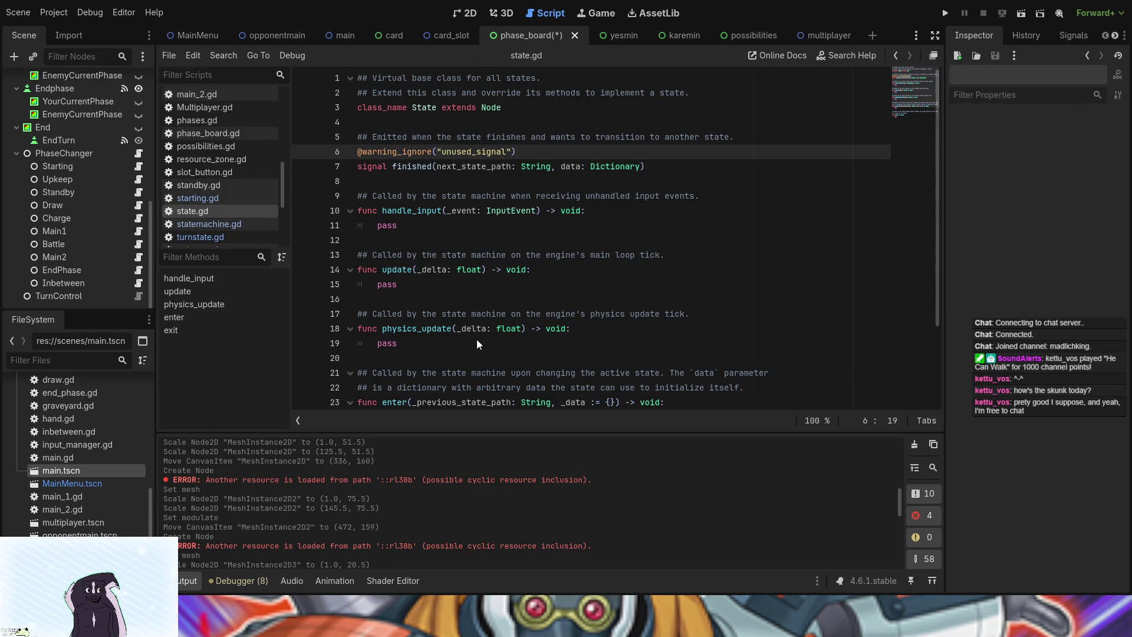
# Redo adding the Turn_State node under TurnControl and renaming it YourTurn
pyautogui.hotkey('ctrl', 'shift', 'z')
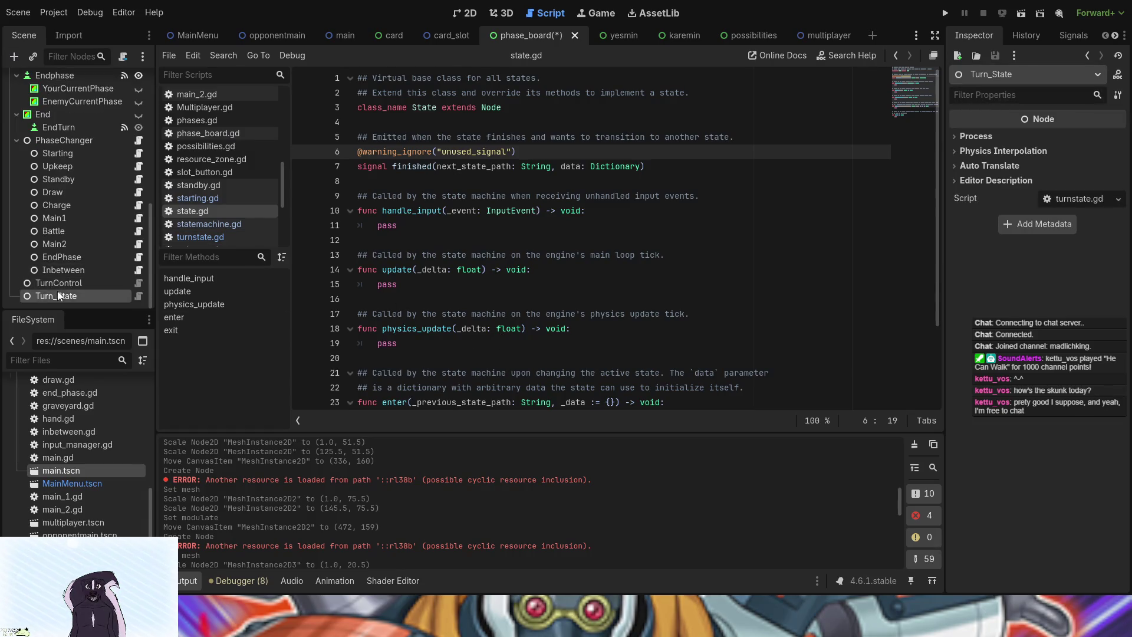
pyautogui.hotkey('ctrl', 'shift', 'z')
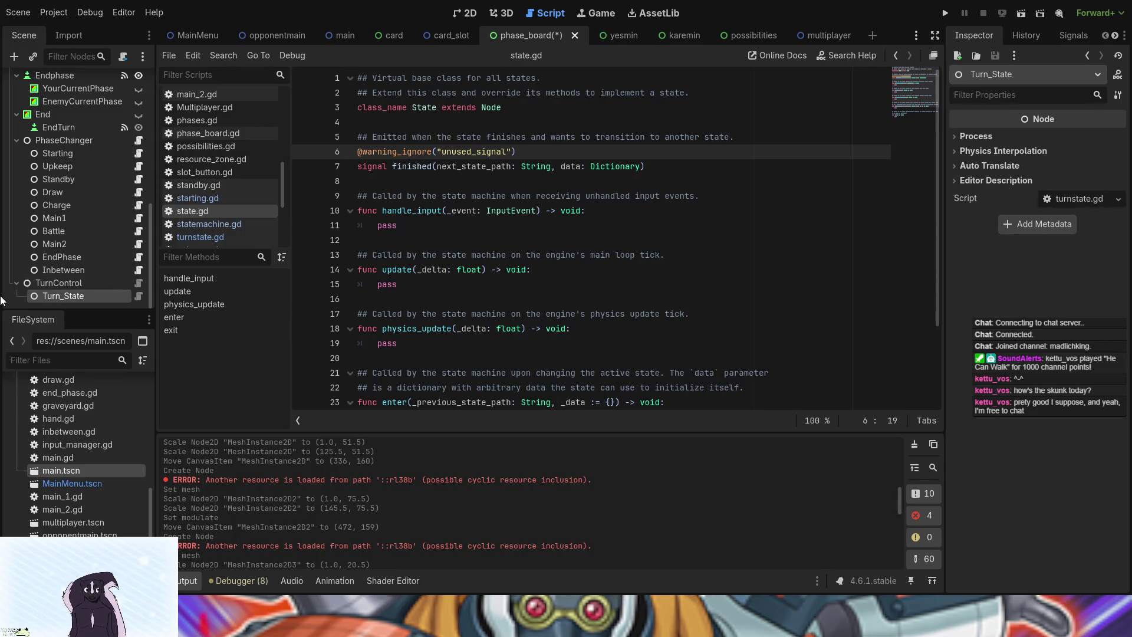
pyautogui.hotkey('ctrl', 'shift', 'z')
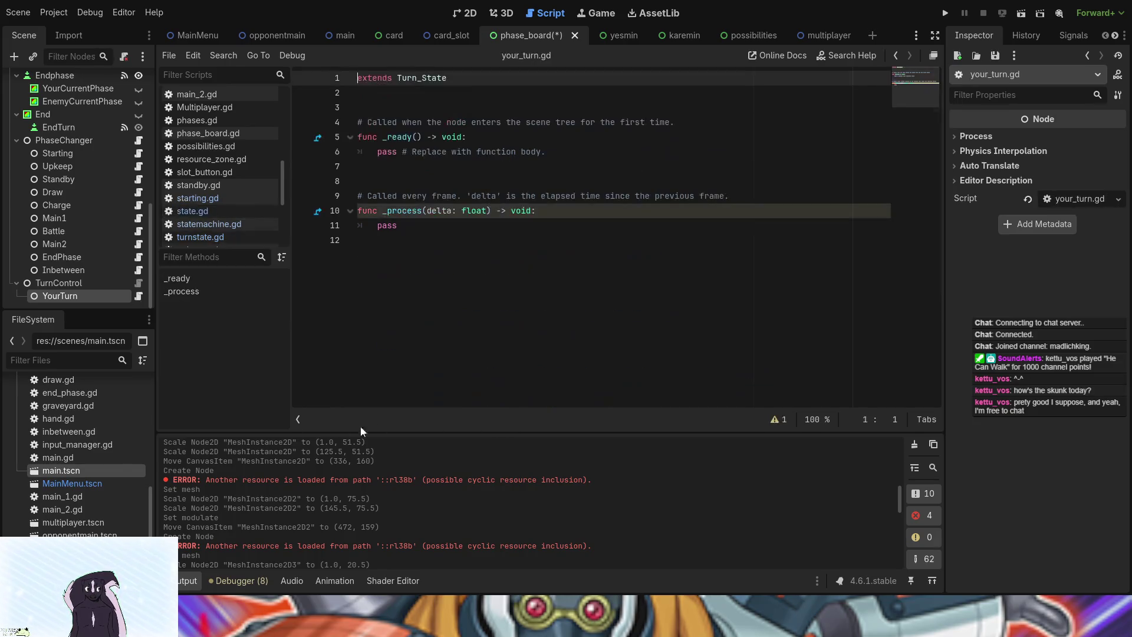
# Save the phase_board scene with Ctrl+S and select the TurnControl node
pyautogui.scroll(-3, 112, 451)
pyautogui.scroll(-2, 113, 455)
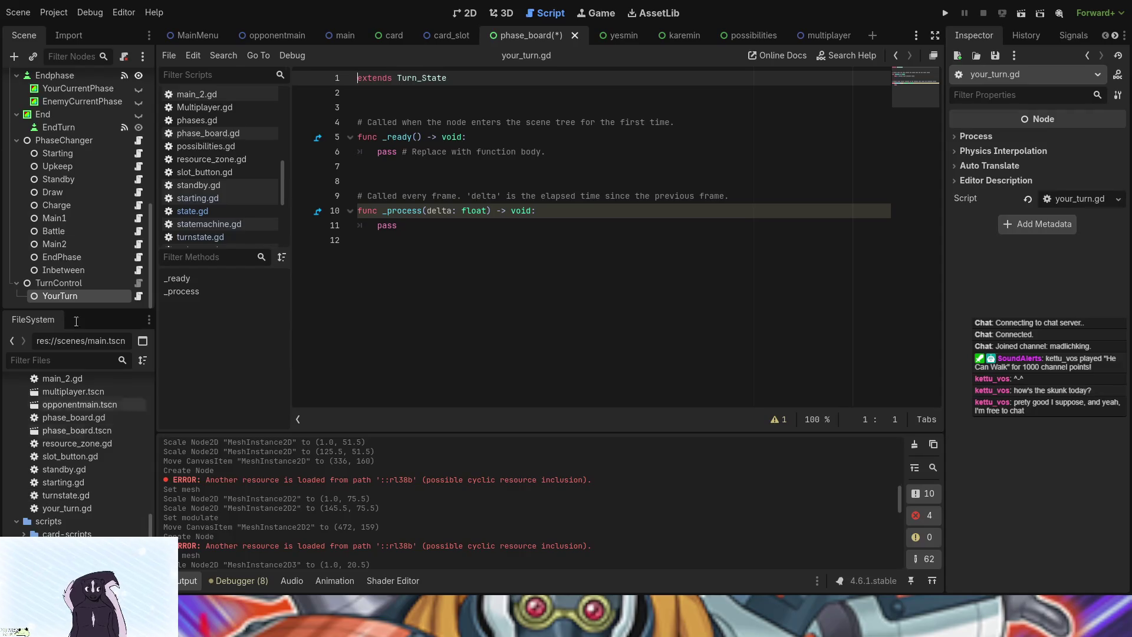
pyautogui.hotkey('ctrl', 's')
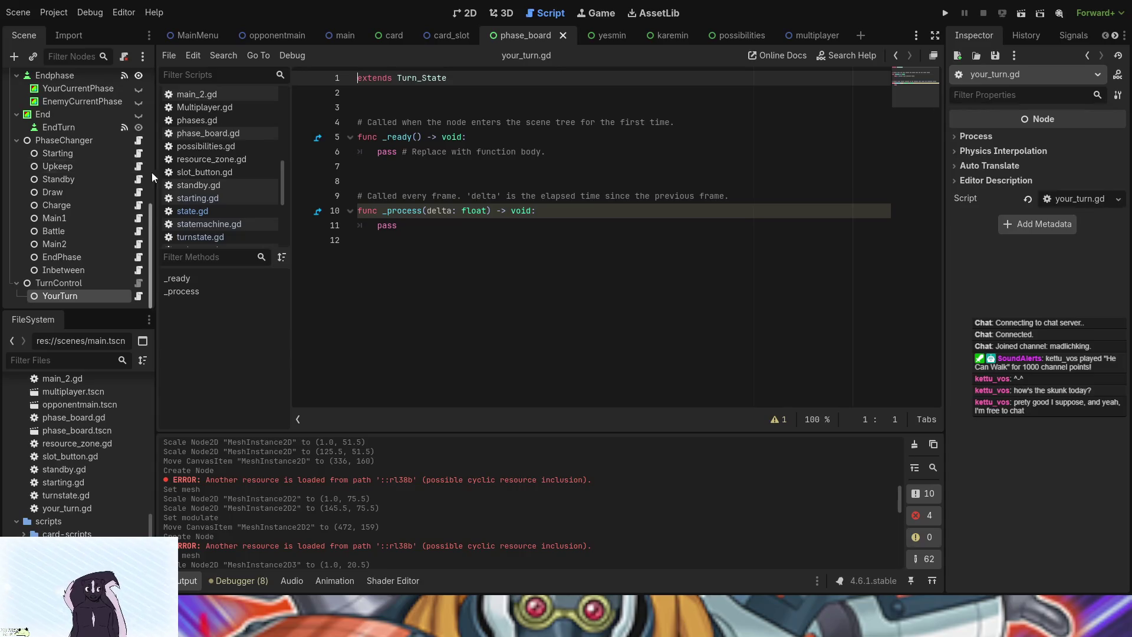
pyautogui.click(106, 282)
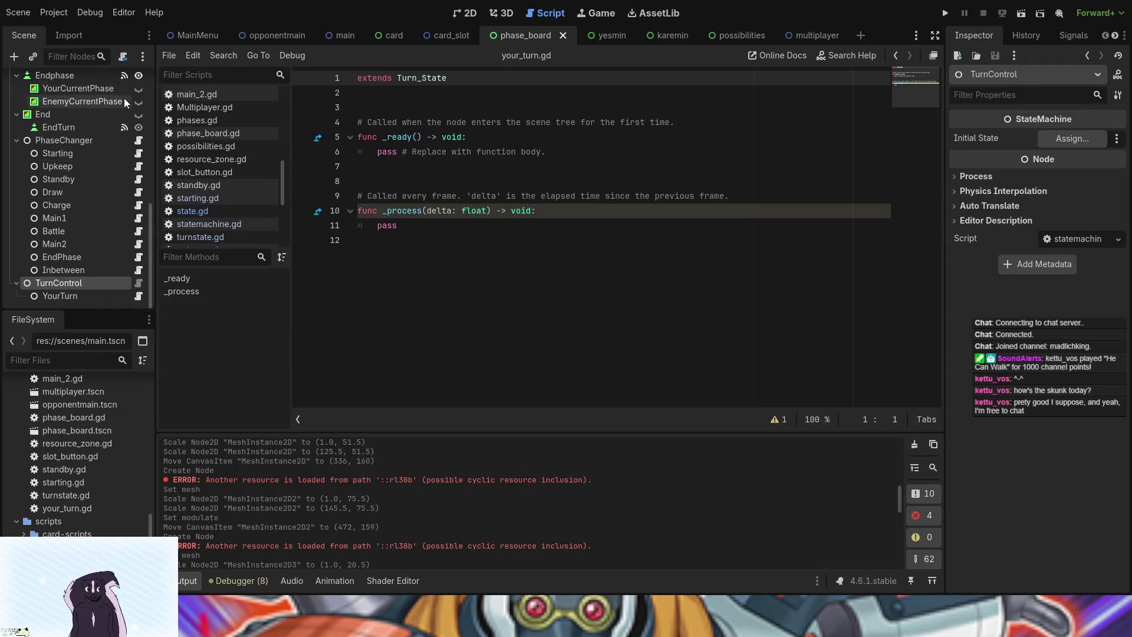
# With statemachine.gd open for reference, add a second turnstate.gd node under TurnControl named Ally1
pyautogui.click(143, 141)
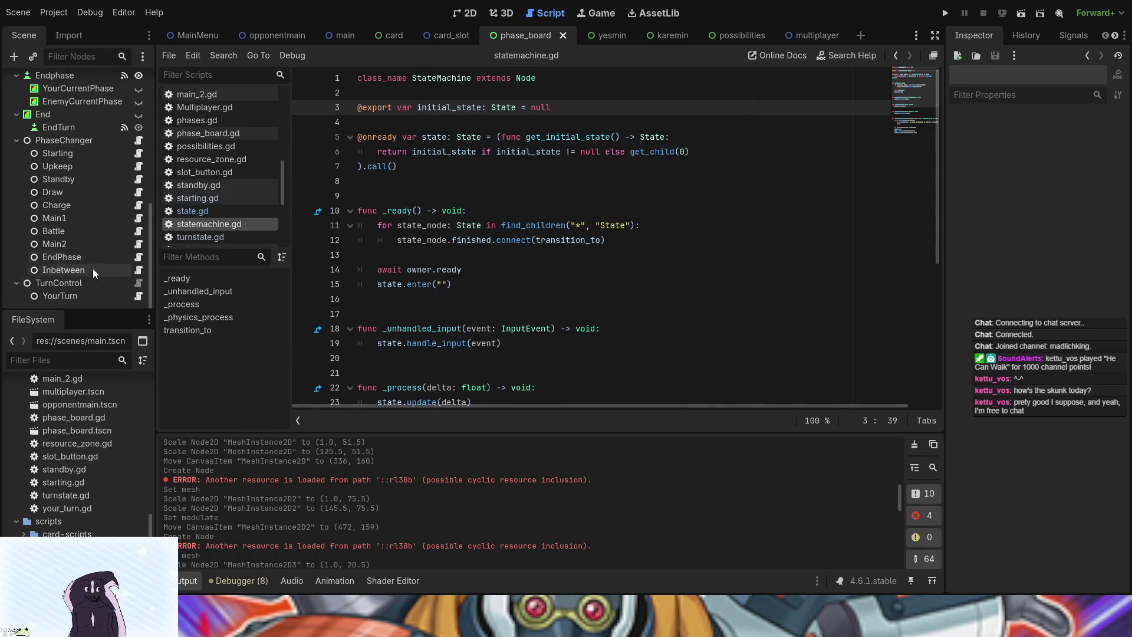
pyautogui.click(72, 292)
pyautogui.click(68, 284)
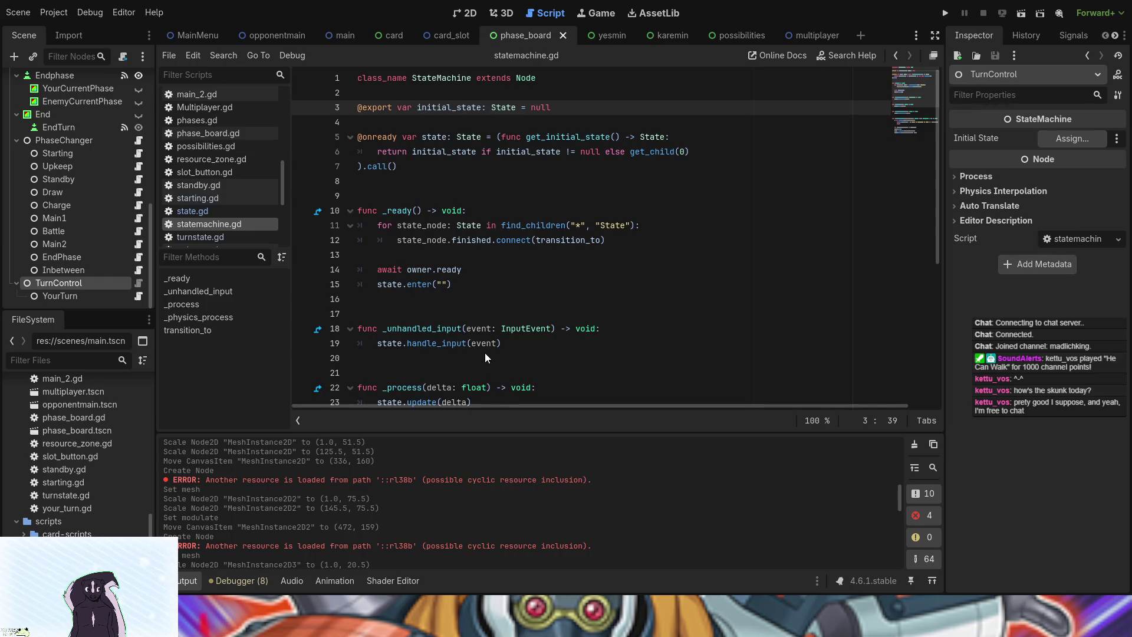
pyautogui.moveTo(200, 236); pyautogui.dragTo(58, 283)
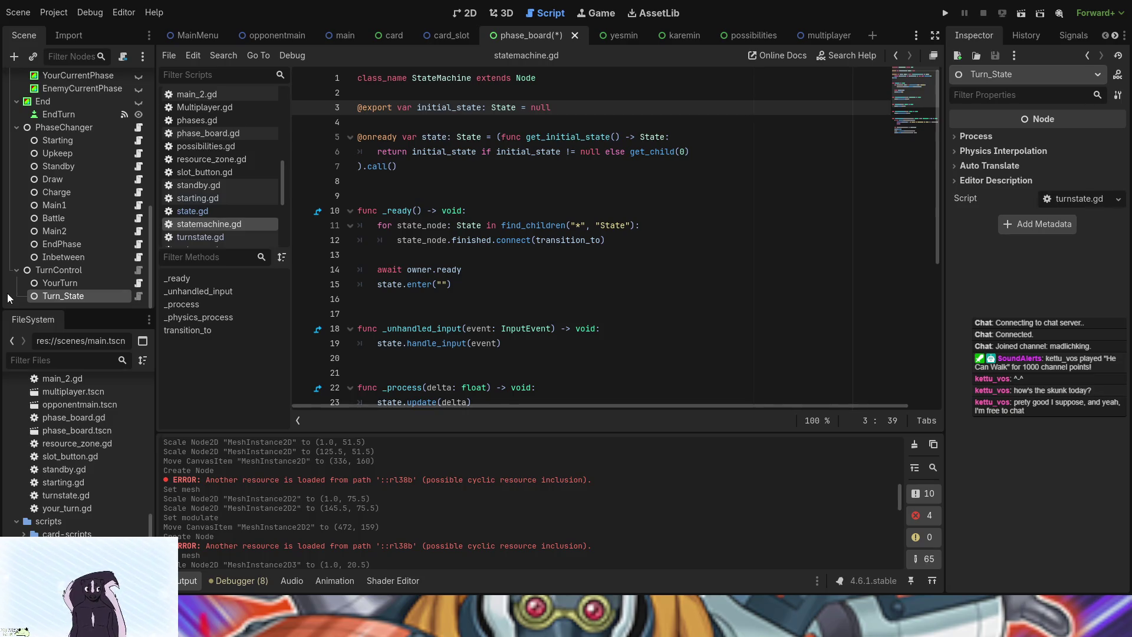
pyautogui.hotkey('ctrl', 'z')
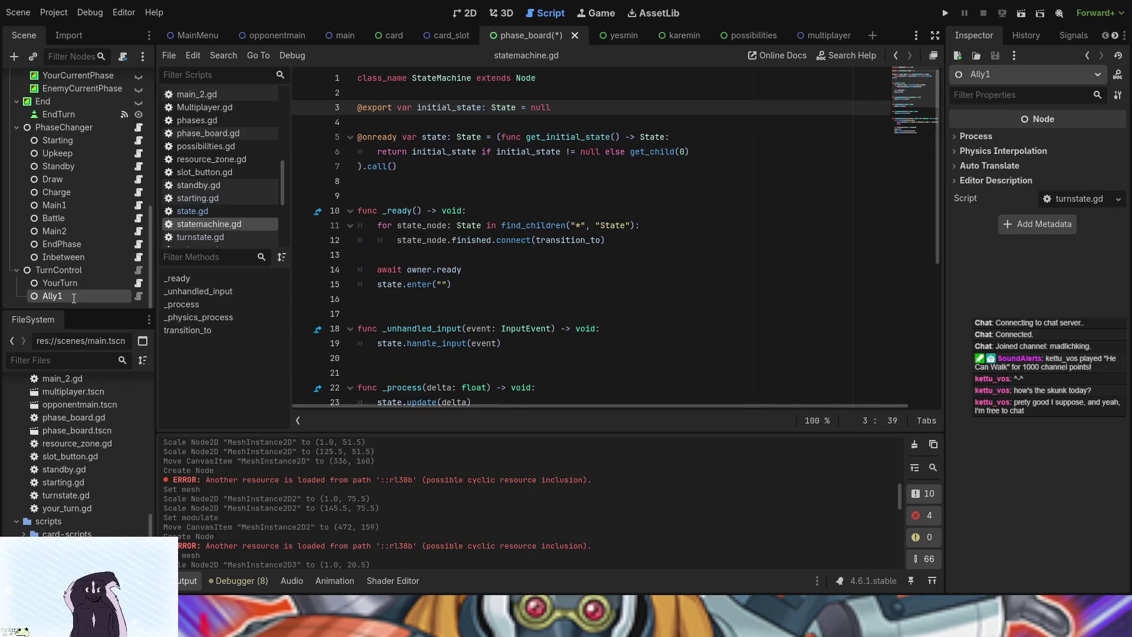
# Rename the Ally1 node to Ally1Turn
pyautogui.write('Turn')
pyautogui.press('Return')
pyautogui.click(66, 269)
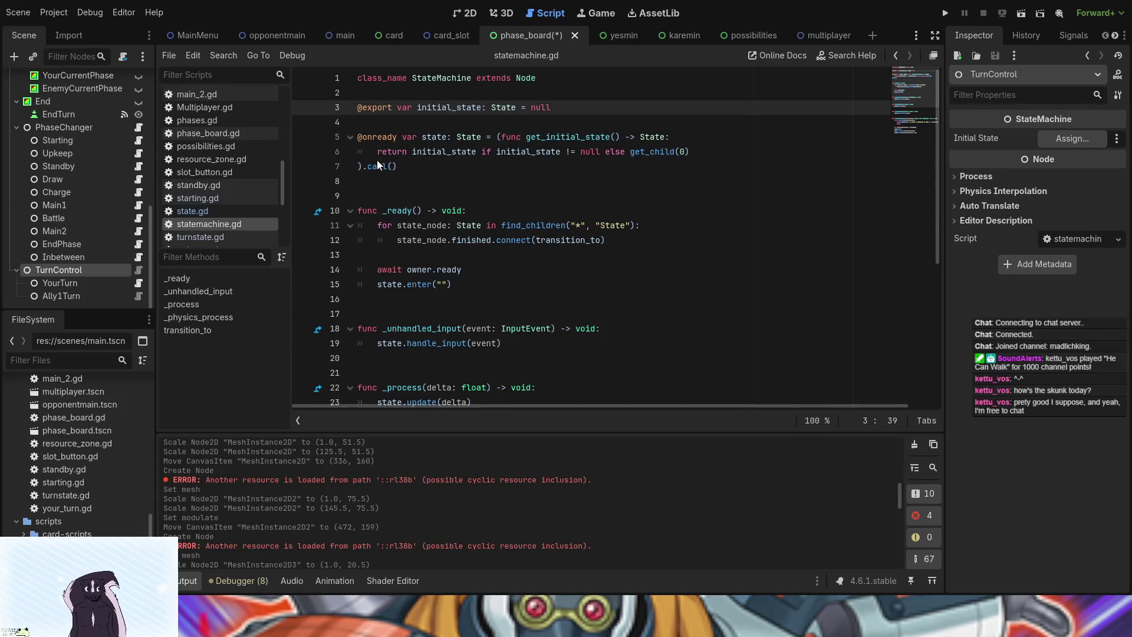
# Add another Turn_State node under TurnControl named Enemy1Turn
pyautogui.hotkey('ctrl', 'v')
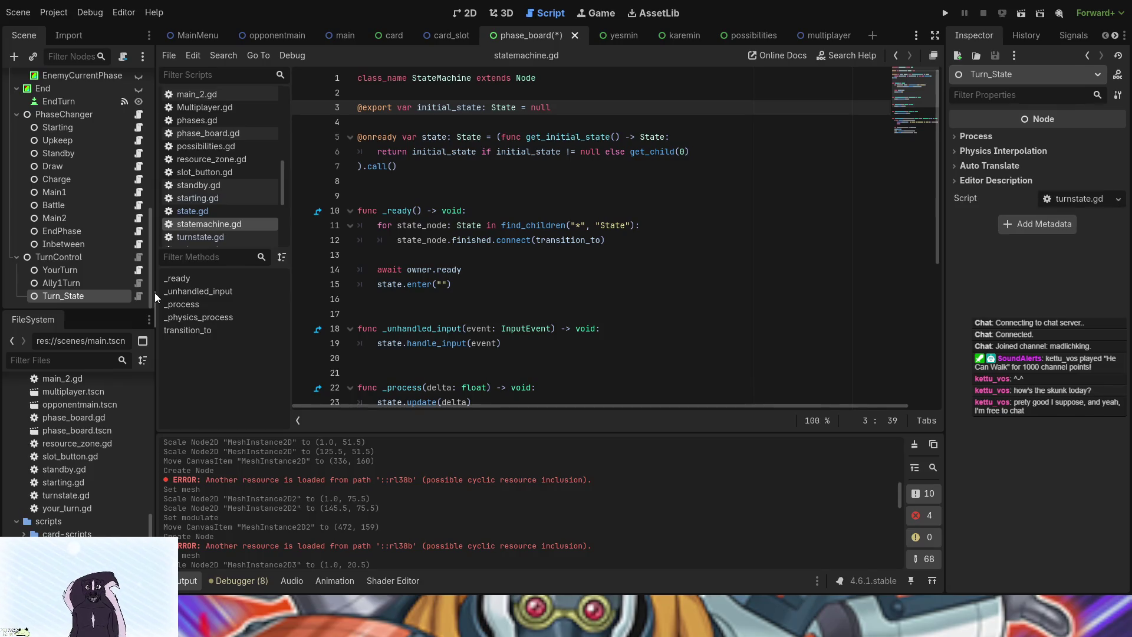
pyautogui.press('F2')
pyautogui.write('Enemy1Turn')
pyautogui.press('Return')
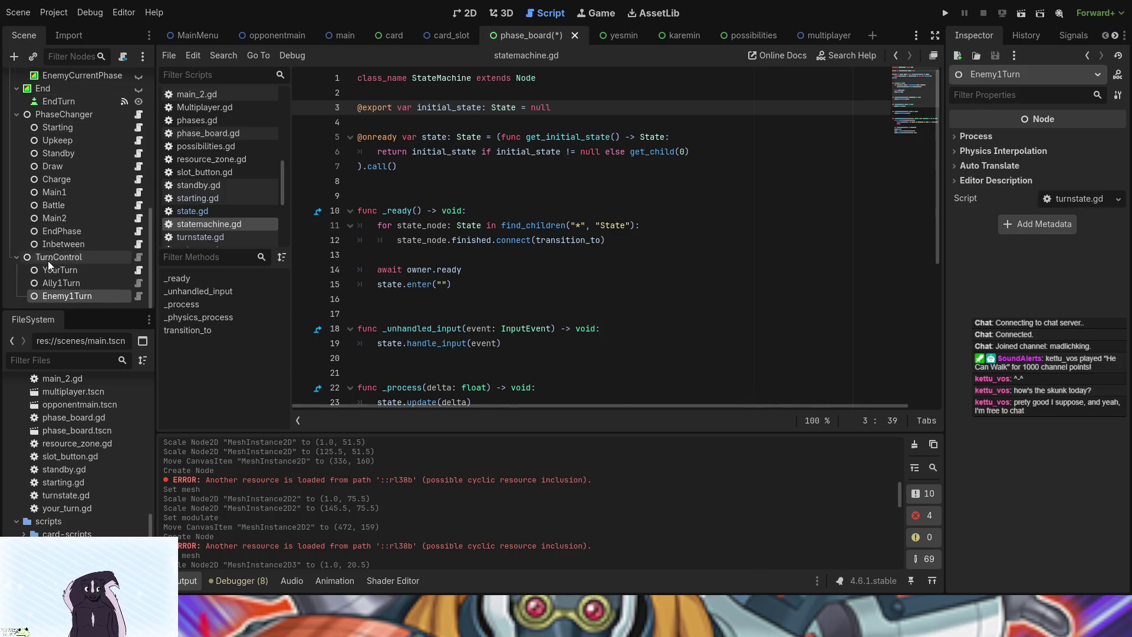
# Duplicate Ally1Turn and Enemy1Turn into Ally1Turn2 and Enemy1Turn2
pyautogui.keyDown('ctrl'); pyautogui.click(65, 283); pyautogui.keyUp('ctrl')
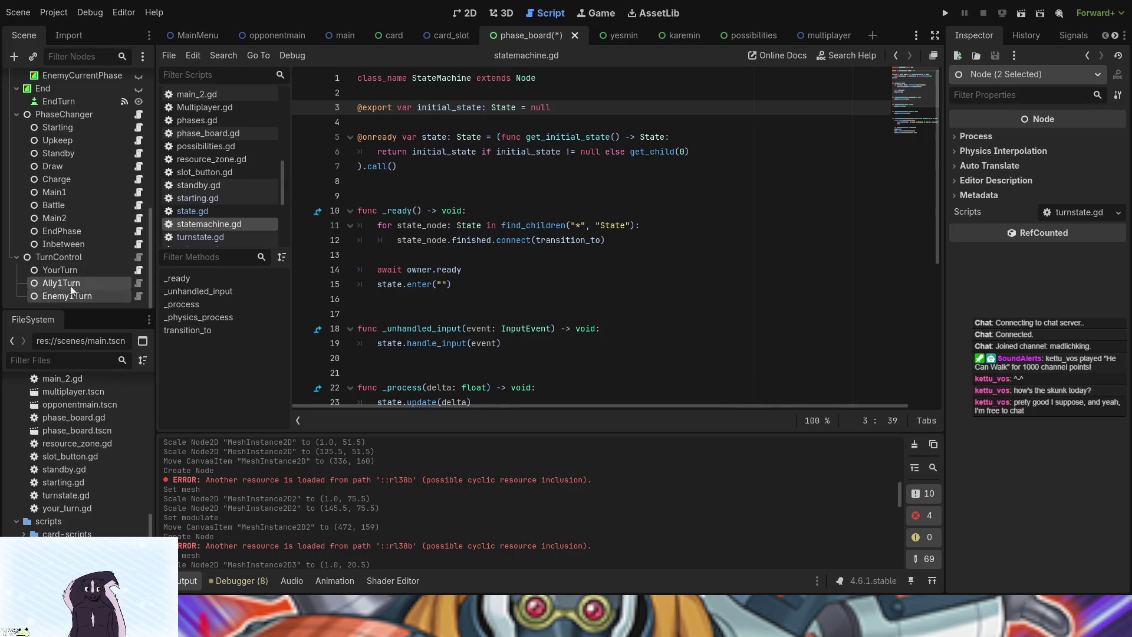
pyautogui.hotkey('ctrl', 'd')
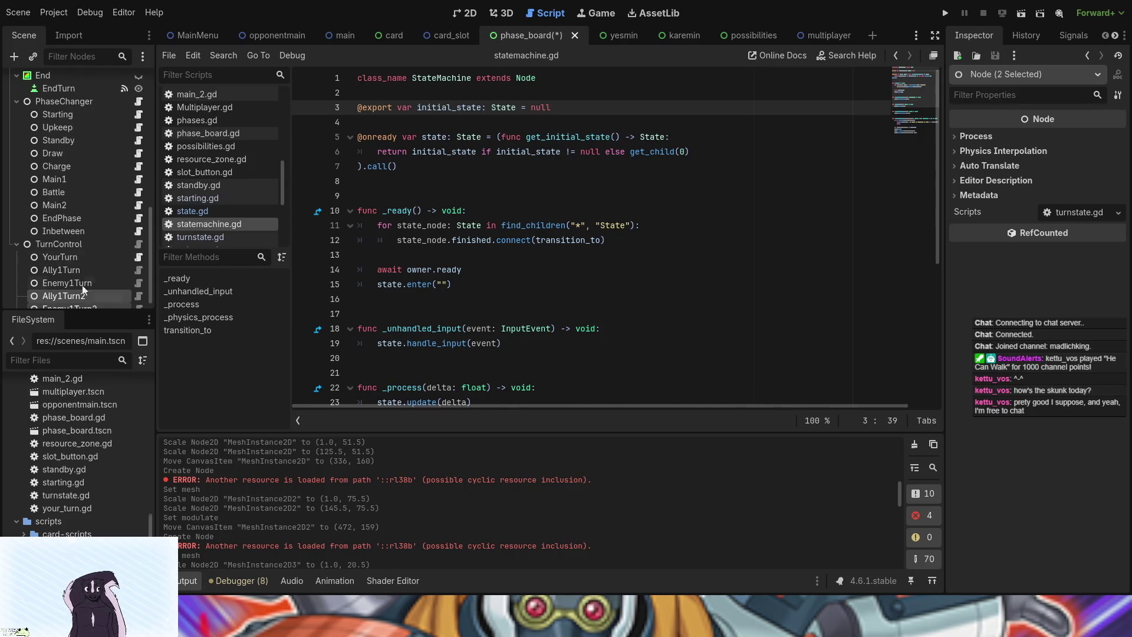
pyautogui.scroll(-1, 64, 290)
pyautogui.click(66, 283)
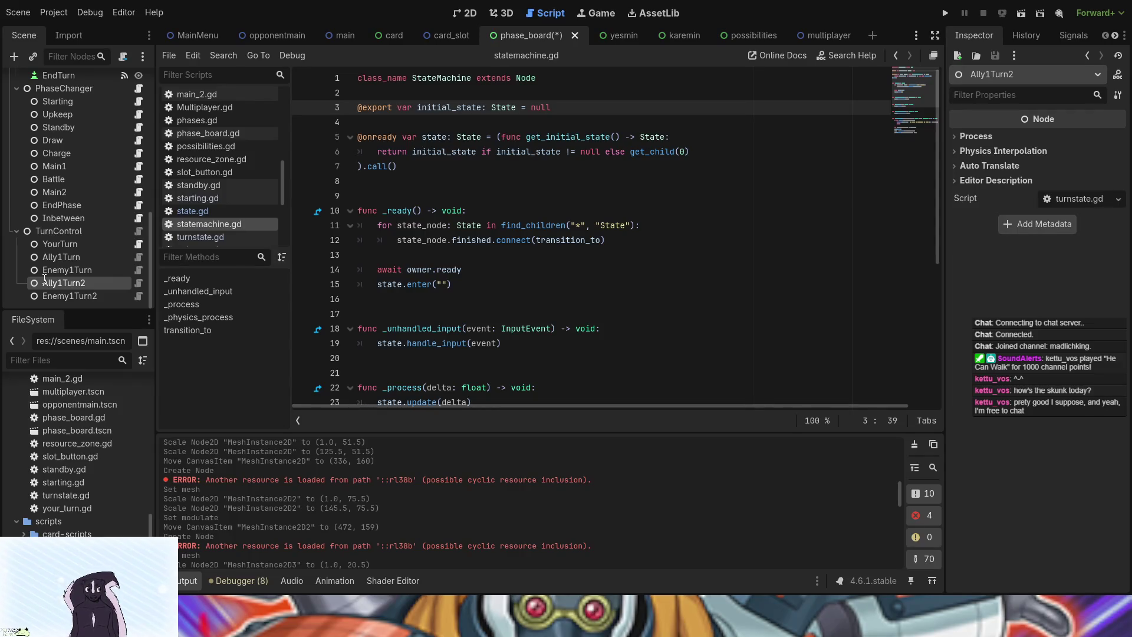
# Rename Ally1Turn2 to Enemy2Turn and Enemy1Turn2 to Enemy3Turn
pyautogui.write('Enemy2Turn')
pyautogui.press('Return')
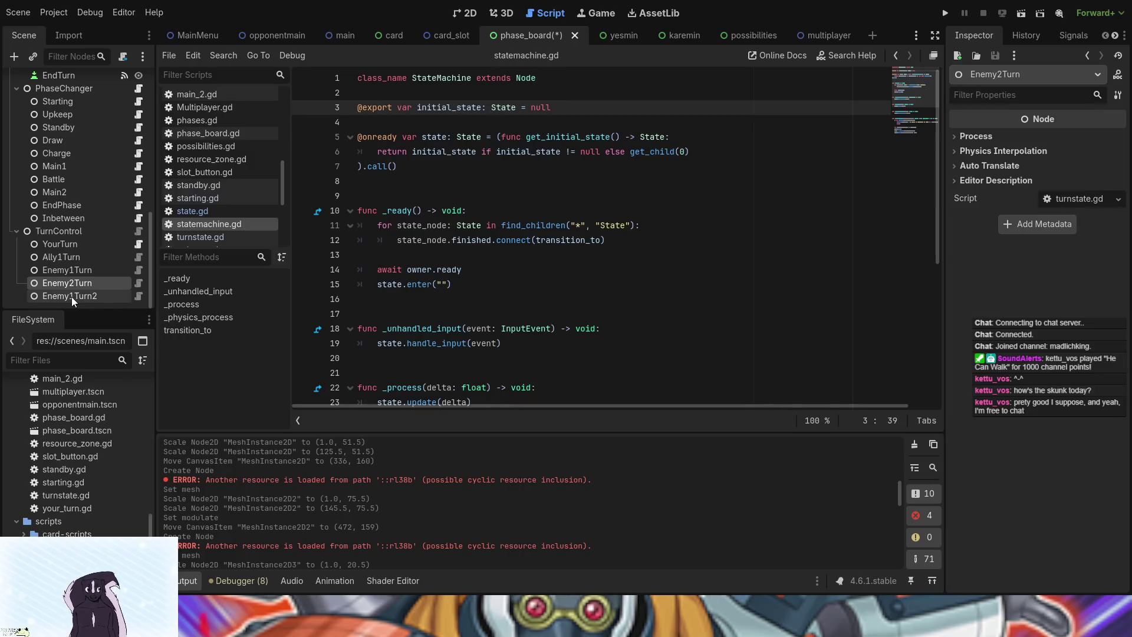
pyautogui.click(72, 296)
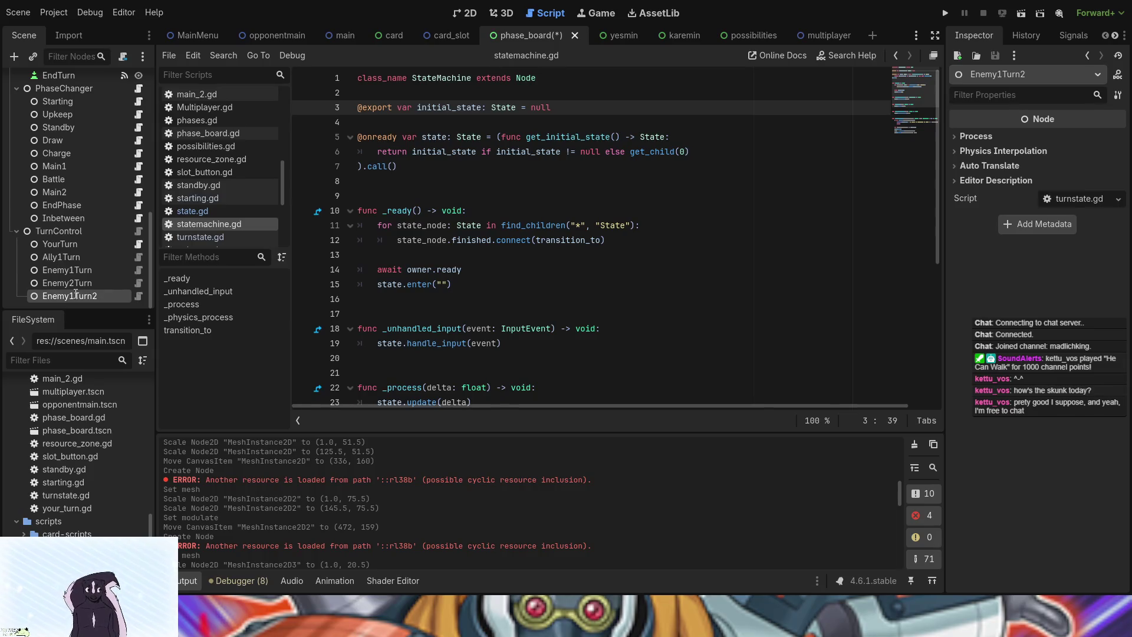
pyautogui.write('Enemy3Turn')
pyautogui.press('Return')
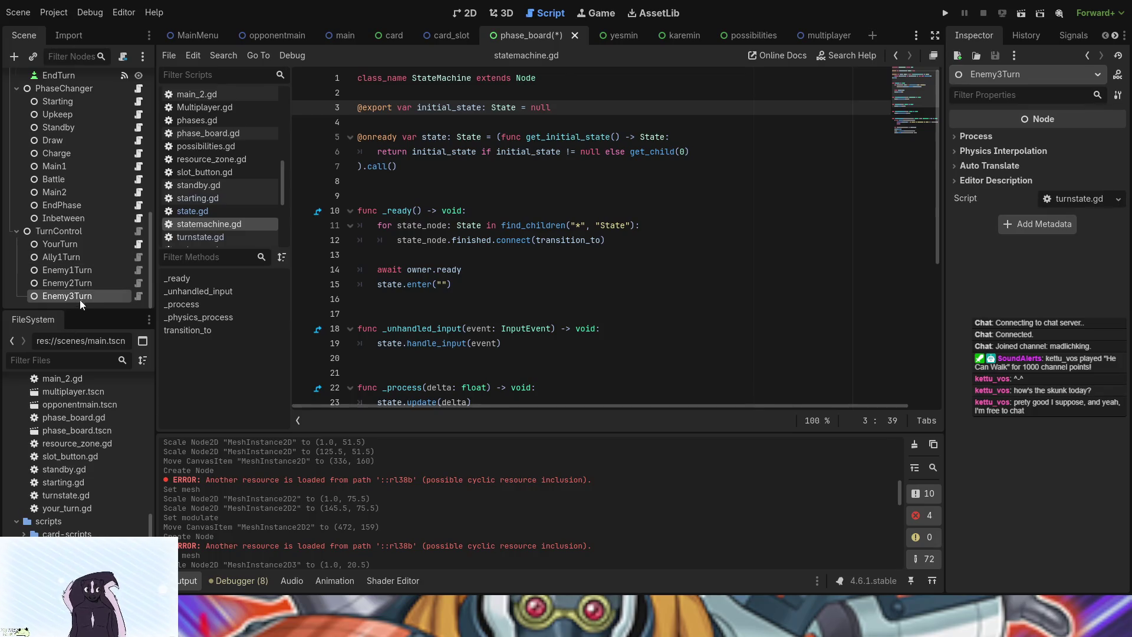
# Duplicate Enemy3Turn, then delete the extra Enemy4Turn copy
pyautogui.hotkey('ctrl', 'd')
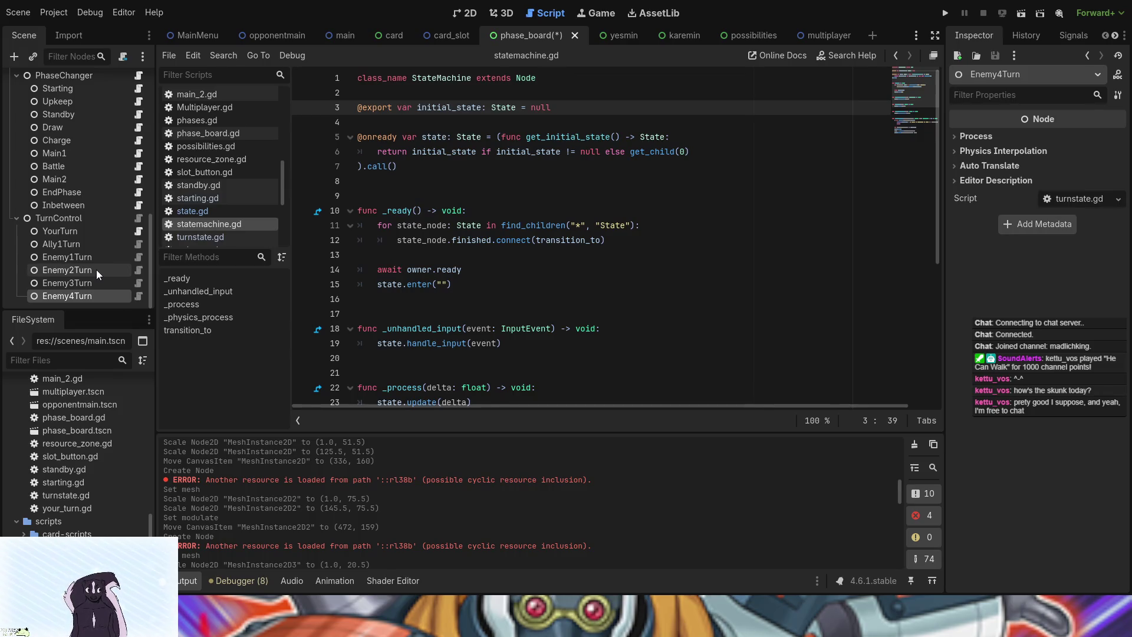
pyautogui.press('Delete')
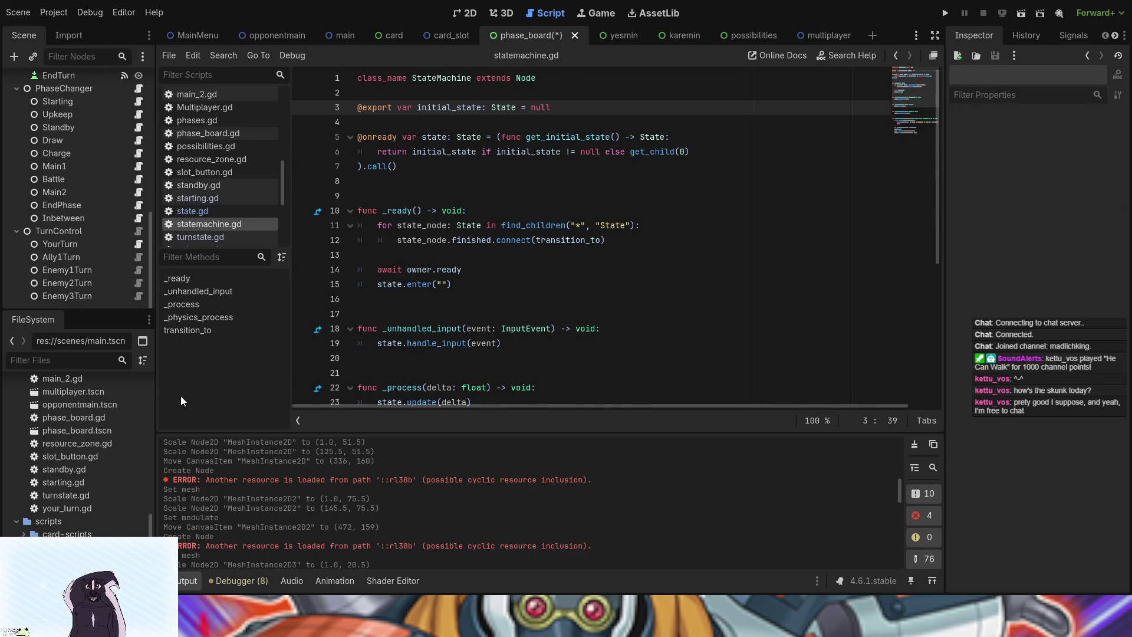
pyautogui.click(63, 257)
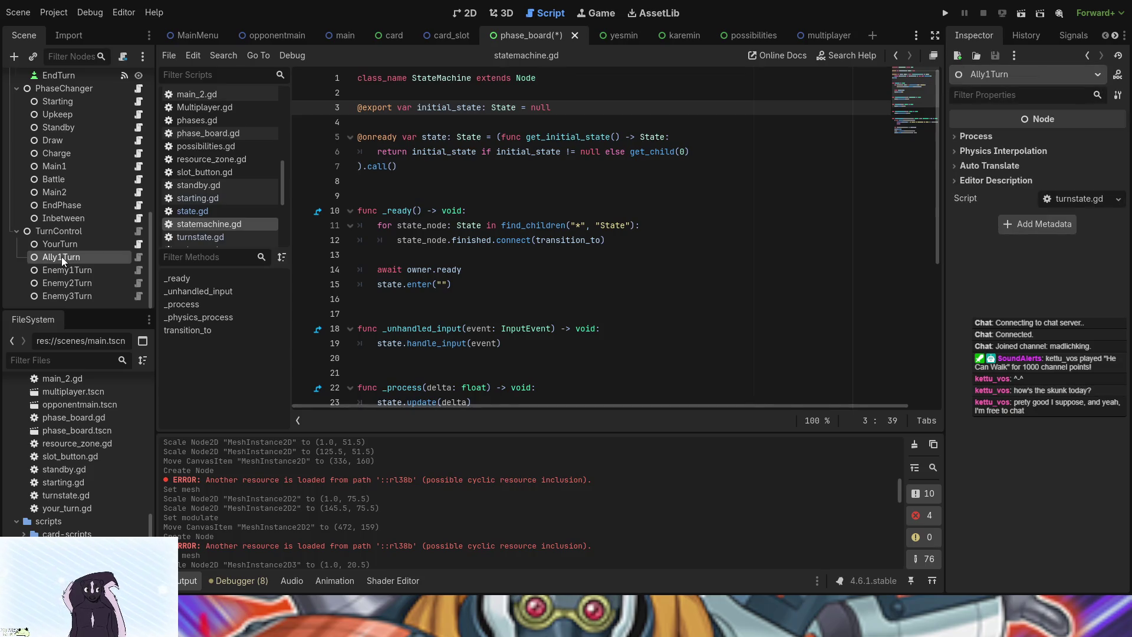
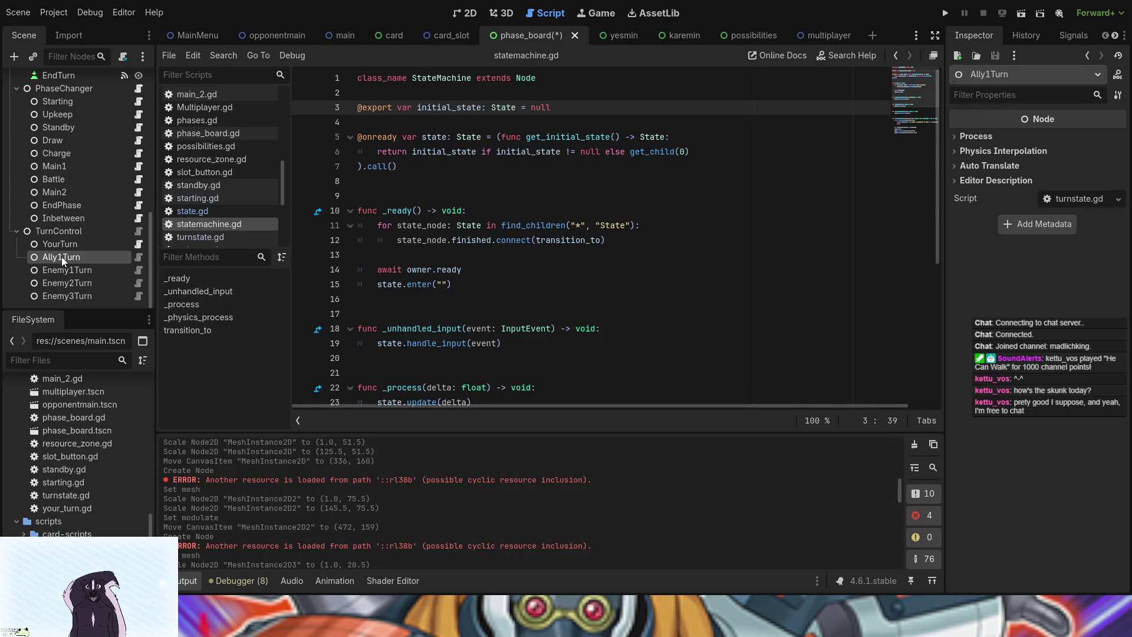
# Read PhaseChanger's statemachine.gd state declarations, then bring up YourTurn's your_turn.gd script
pyautogui.click(94, 90)
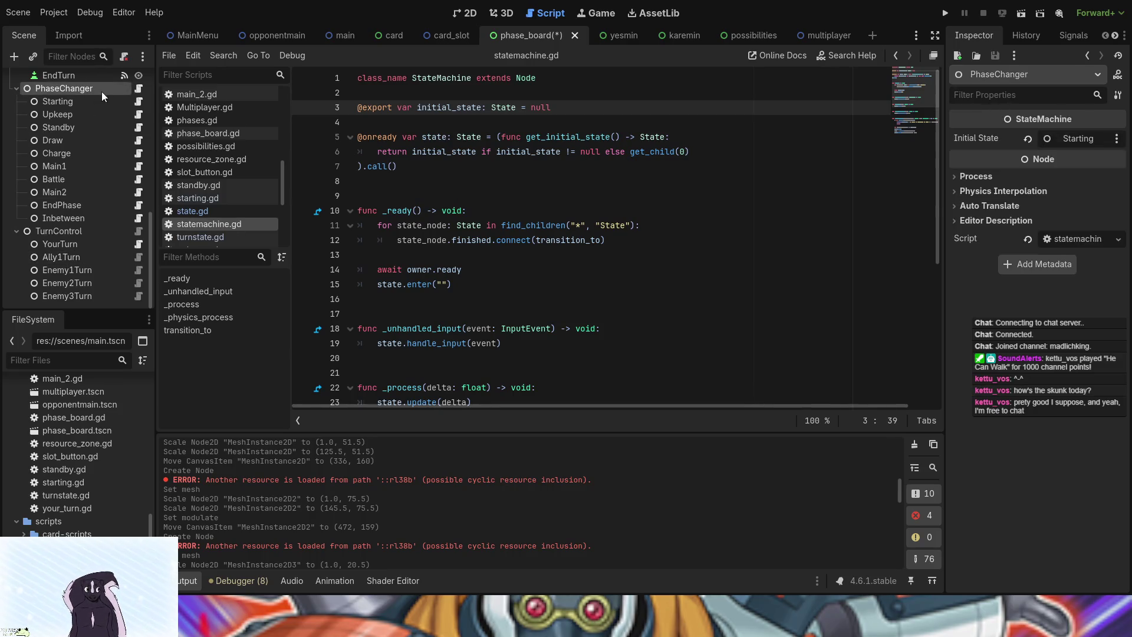
pyautogui.click(134, 88)
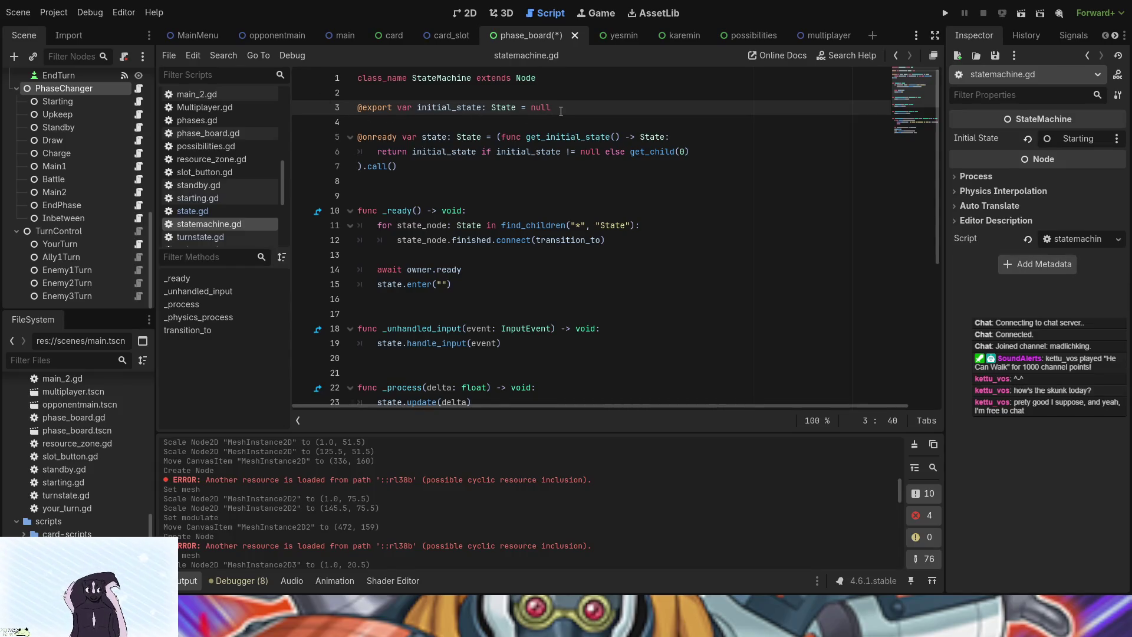
pyautogui.click(495, 142)
pyautogui.scroll(-2, 451, 210)
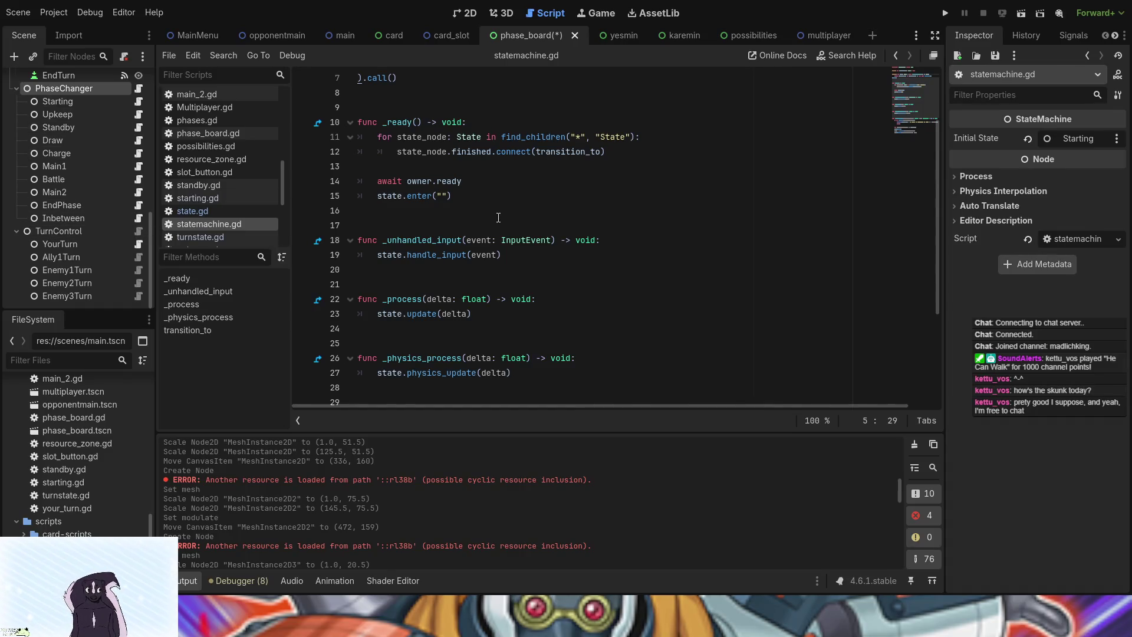
pyautogui.scroll(-4, 501, 216)
pyautogui.scroll(6, 502, 216)
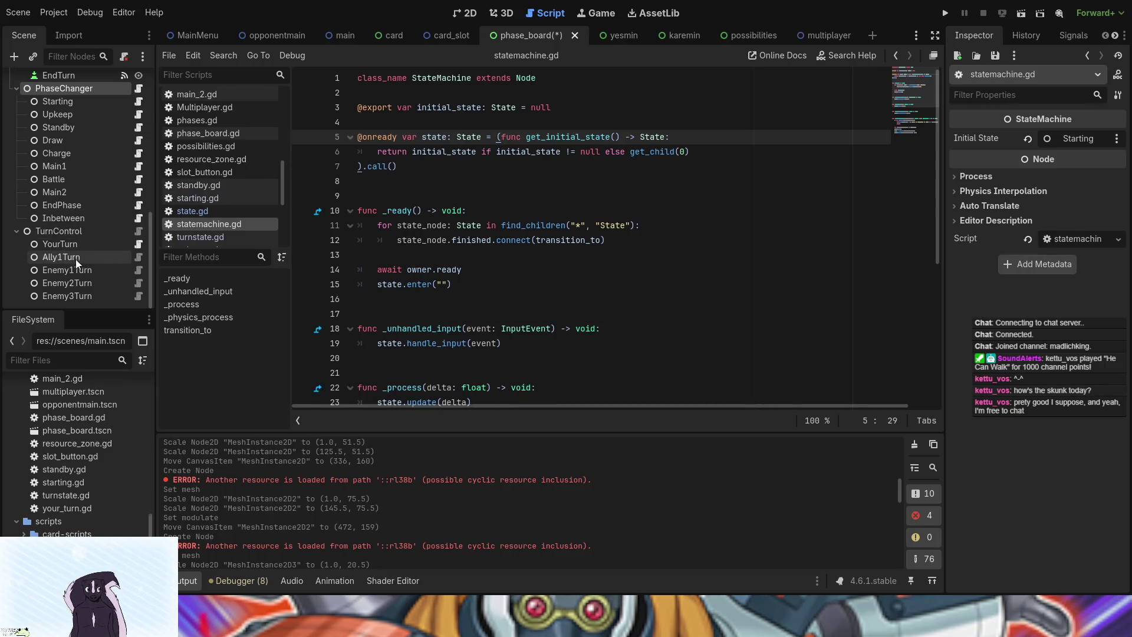
pyautogui.click(135, 245)
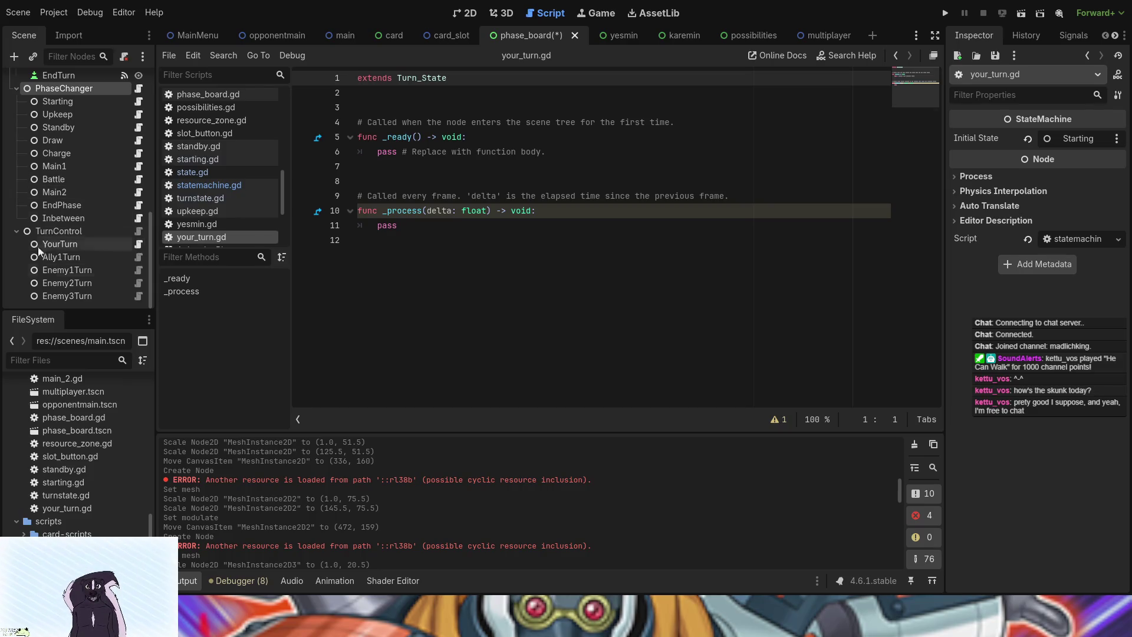
# Add a turnstate.gd child under TurnControl and rename it DetermineOrder
pyautogui.click(72, 232)
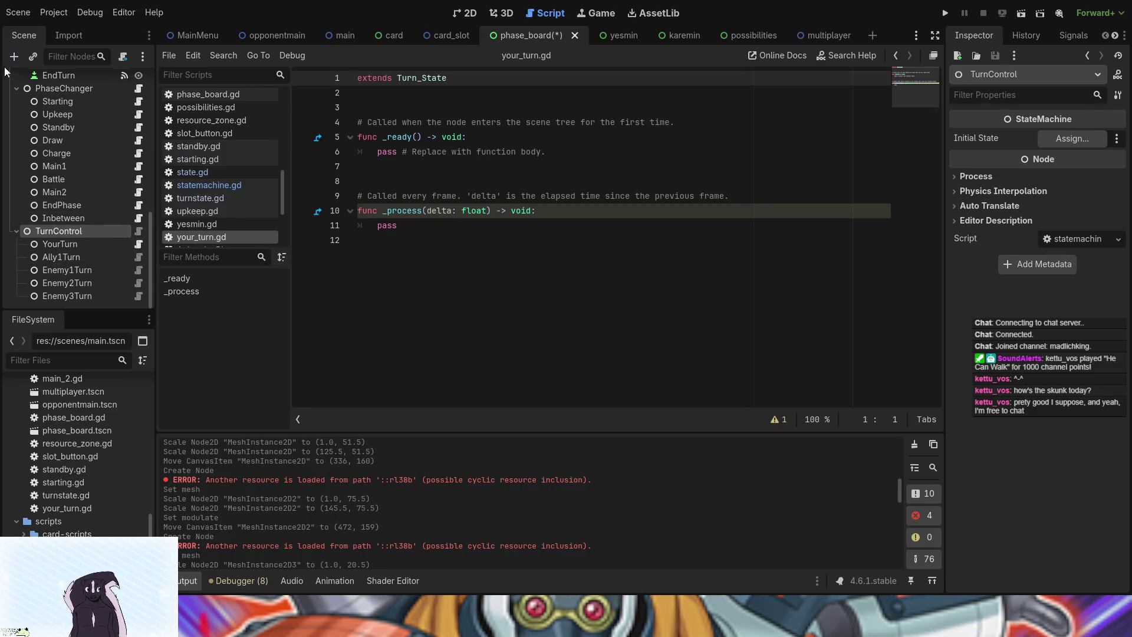
pyautogui.moveTo(201, 198); pyautogui.dragTo(71, 297)
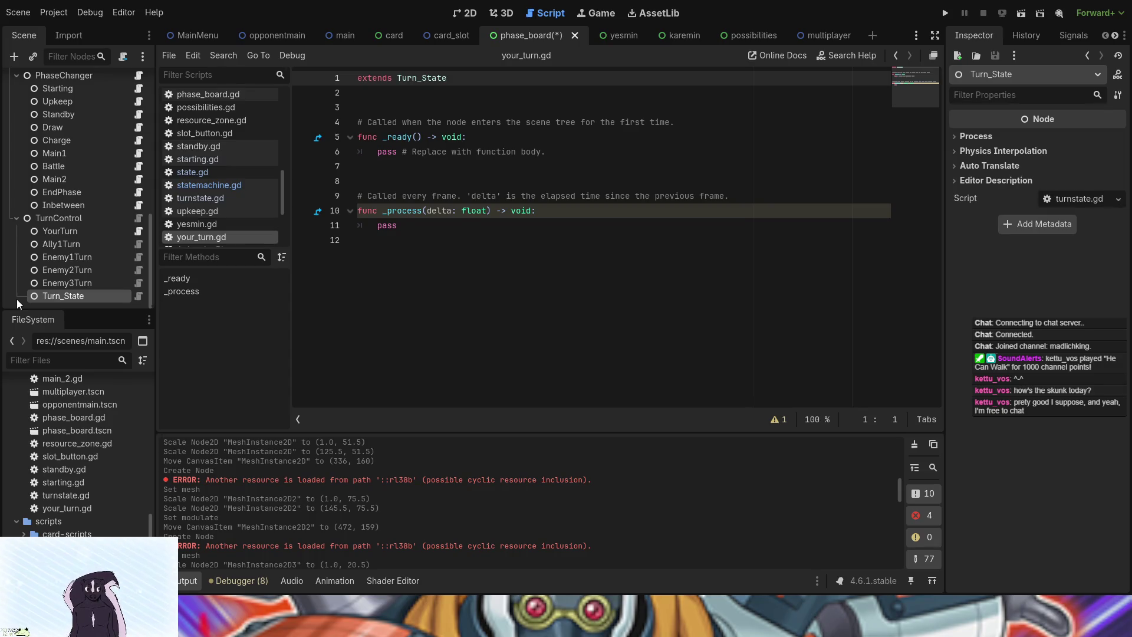
pyautogui.press('F2')
pyautogui.write('DetermineOrder')
pyautogui.press('Return')
# Move DetermineOrder above YourTurn, open determine_order.gd, then view Upkeep's upkeep.gd
pyautogui.moveTo(97, 299); pyautogui.dragTo(77, 226)
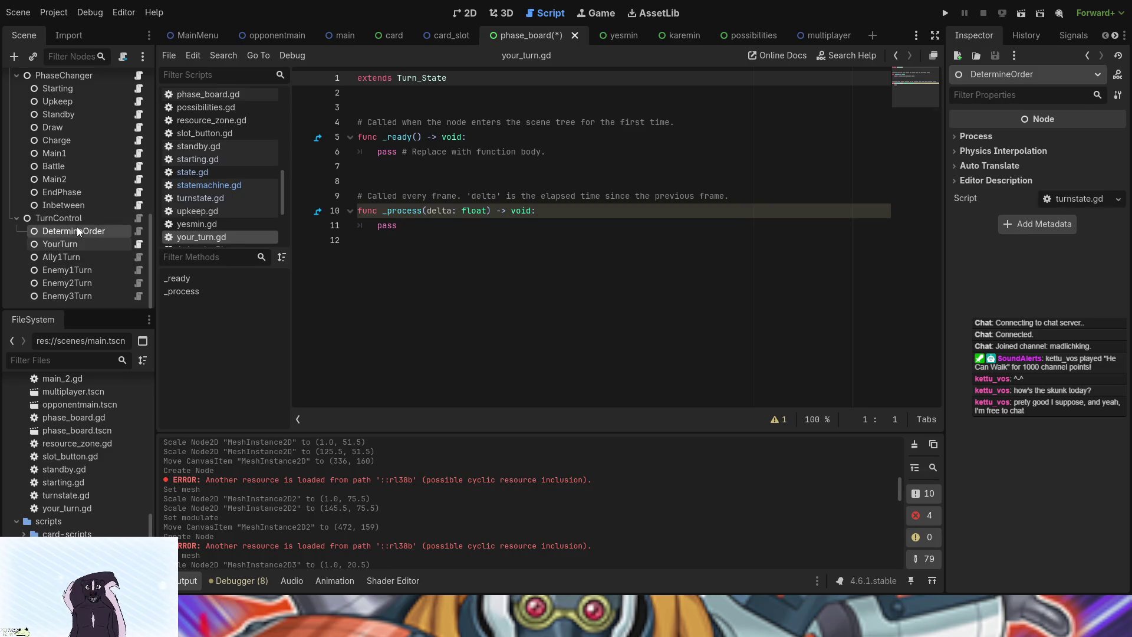
pyautogui.click(139, 231)
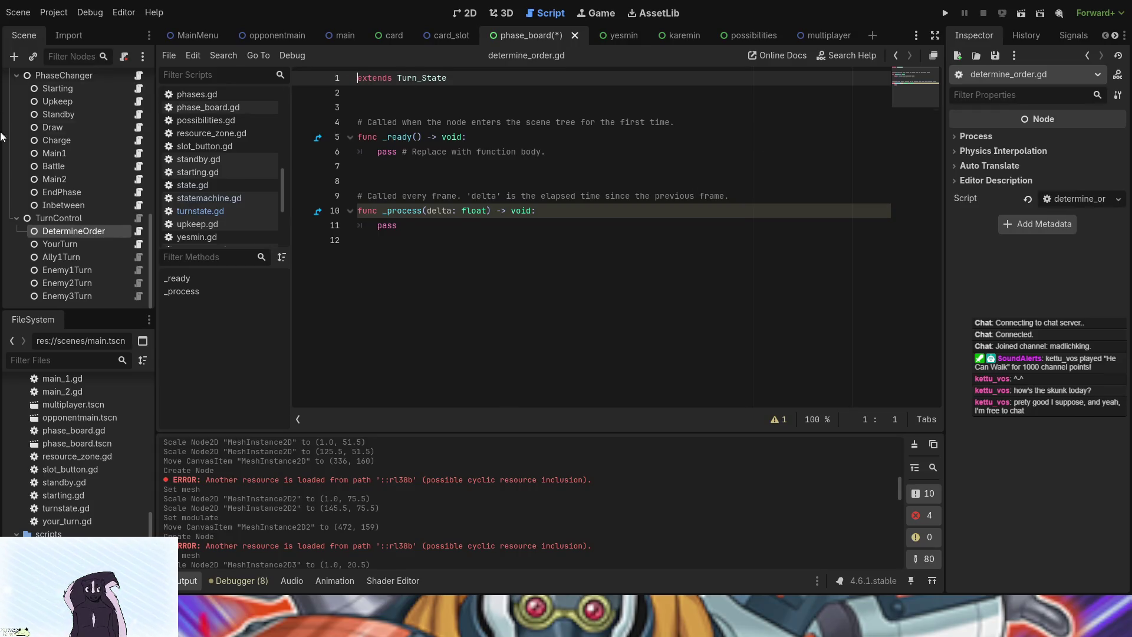
pyautogui.click(139, 101)
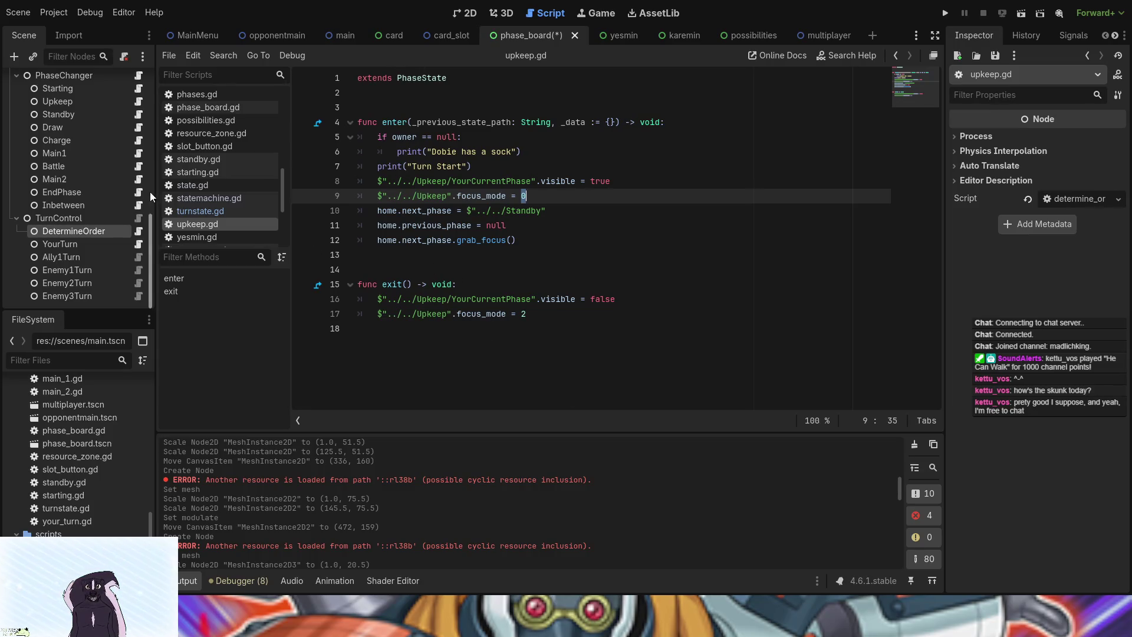
# Switch to the 2D workspace to view the phase board
pyautogui.scroll(10, 58, 214)
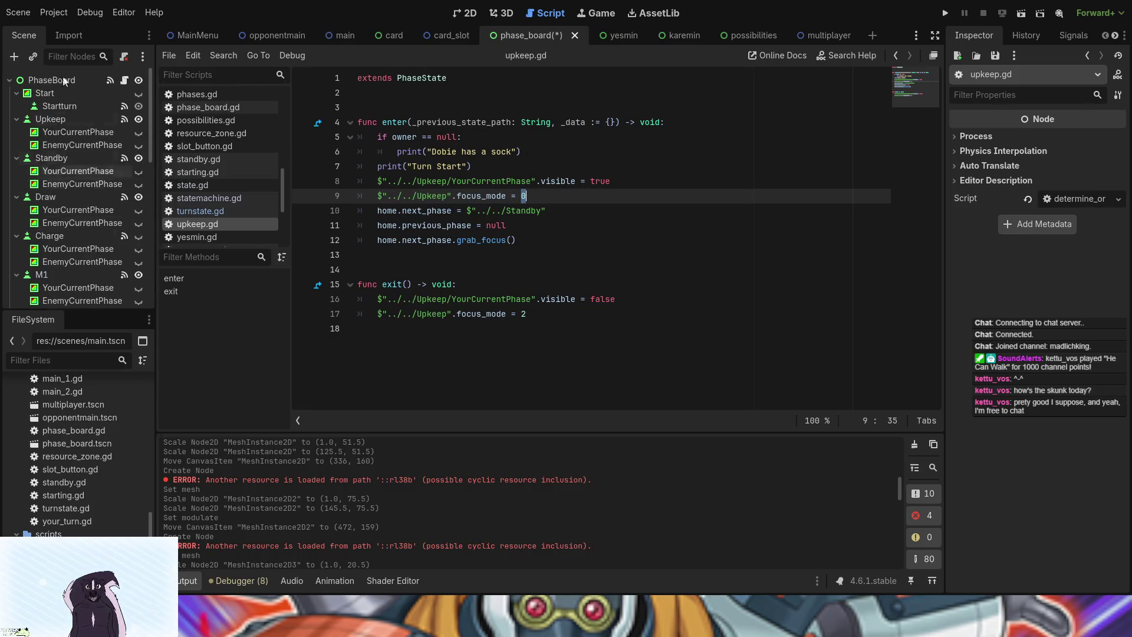
pyautogui.scroll(-10, 77, 250)
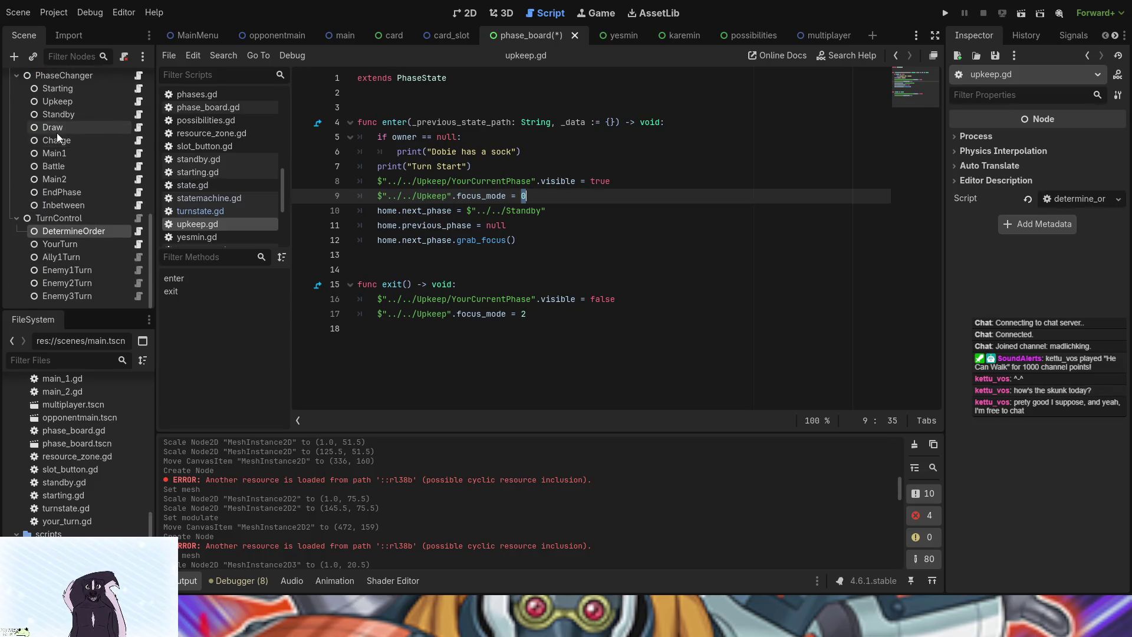
pyautogui.scroll(5, 56, 133)
pyautogui.click(466, 13)
pyautogui.scroll(5, 462, 245)
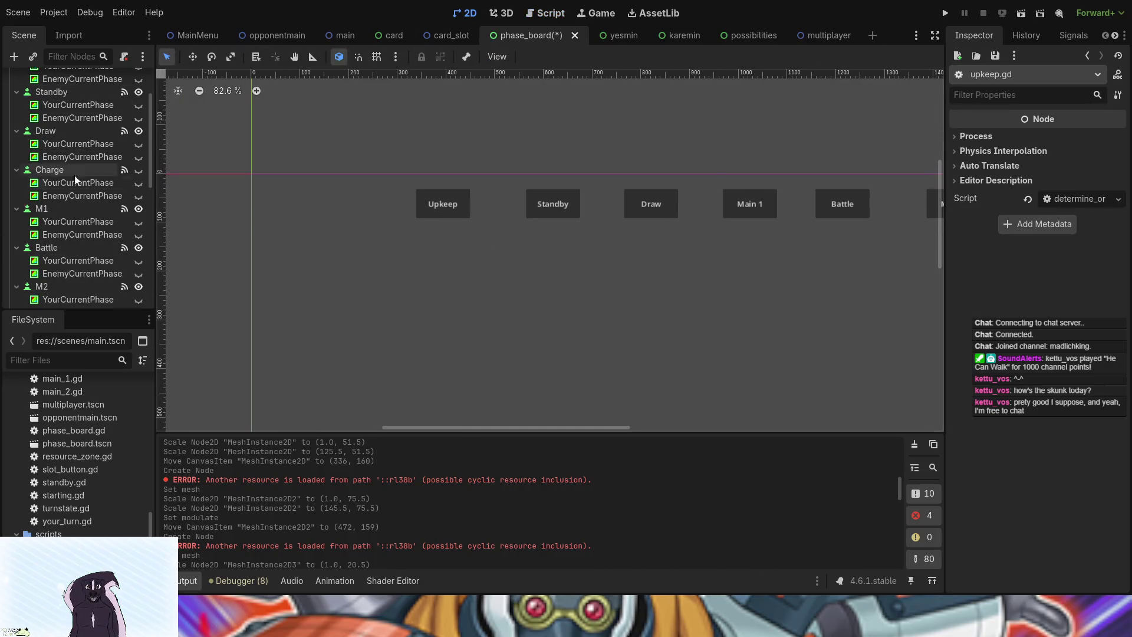
pyautogui.scroll(5, 49, 97)
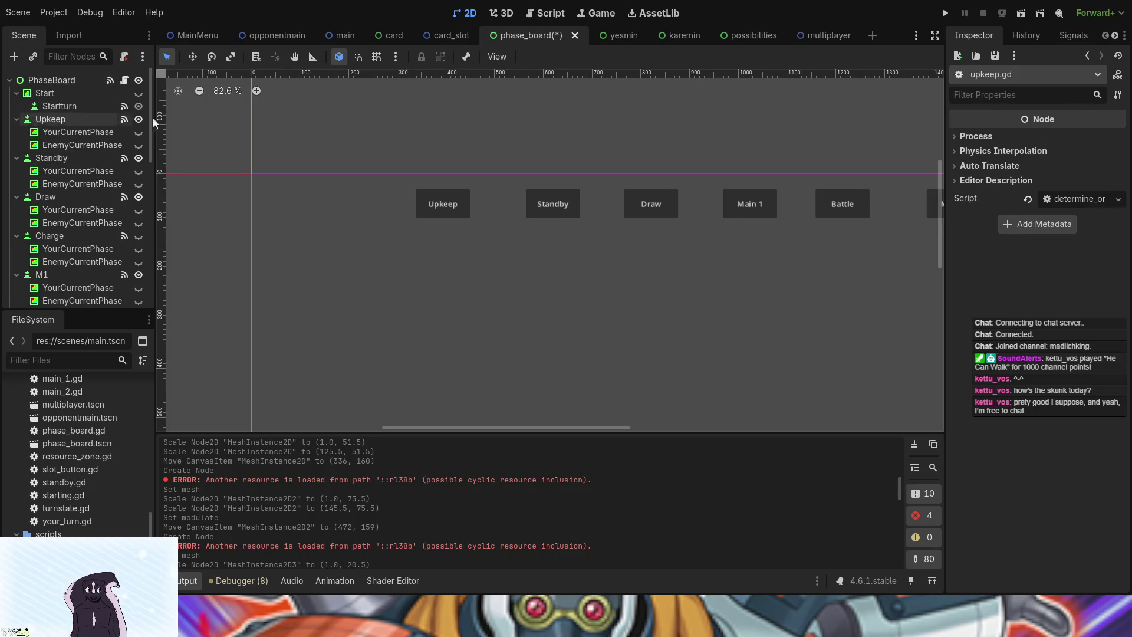
# Toggle the Upkeep and Standby purple current-phase highlights, leaving both hidden
pyautogui.click(447, 211)
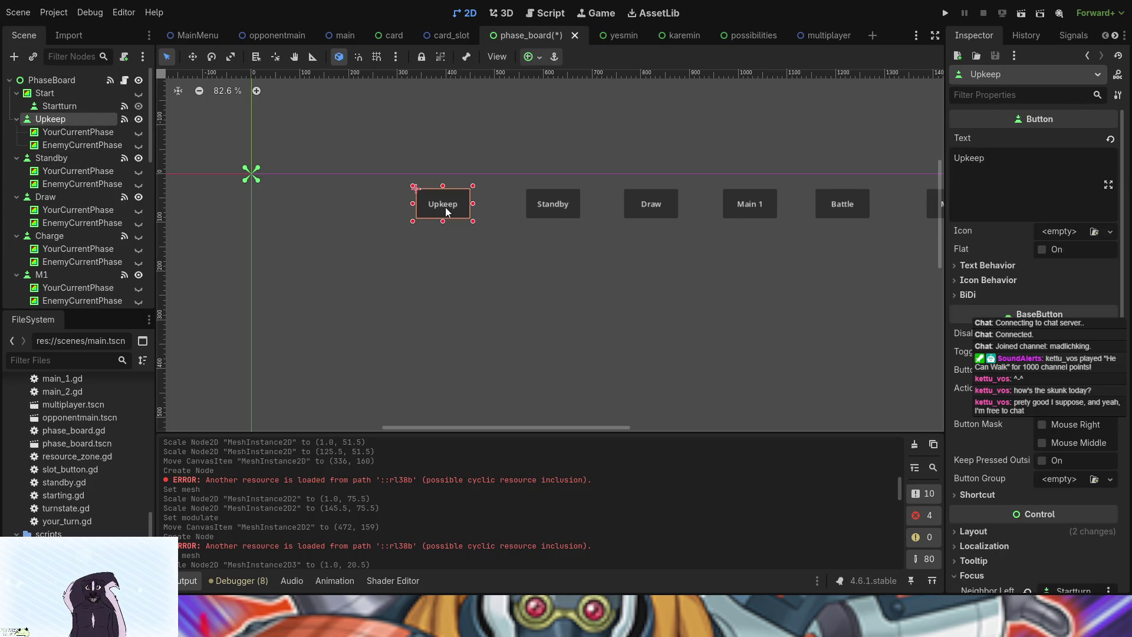
pyautogui.click(563, 216)
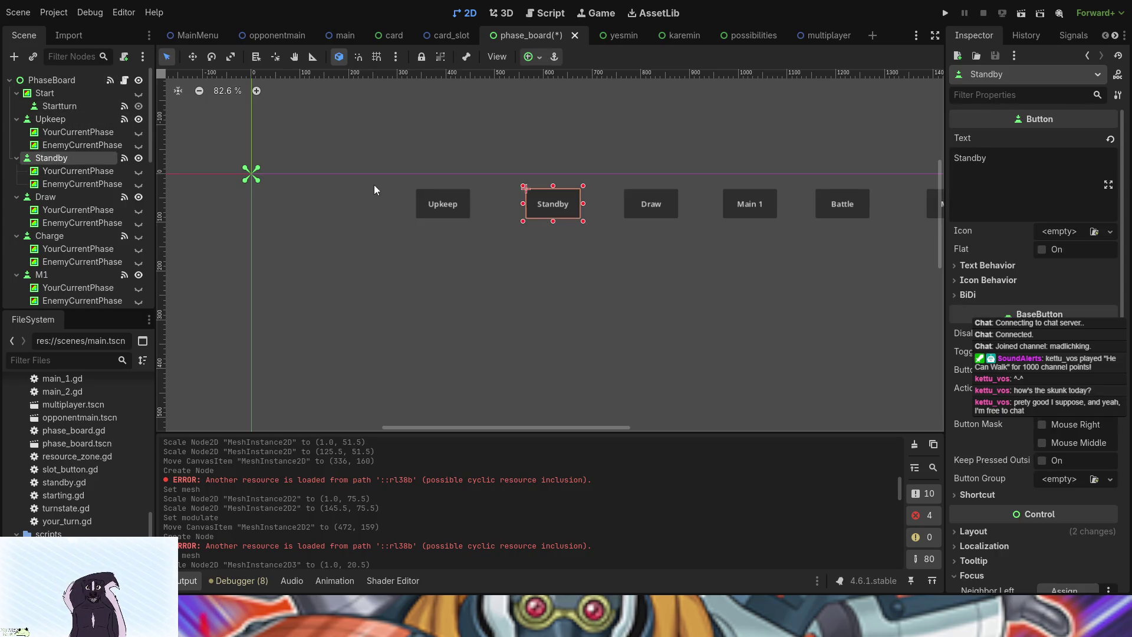
pyautogui.click(139, 171)
pyautogui.click(138, 132)
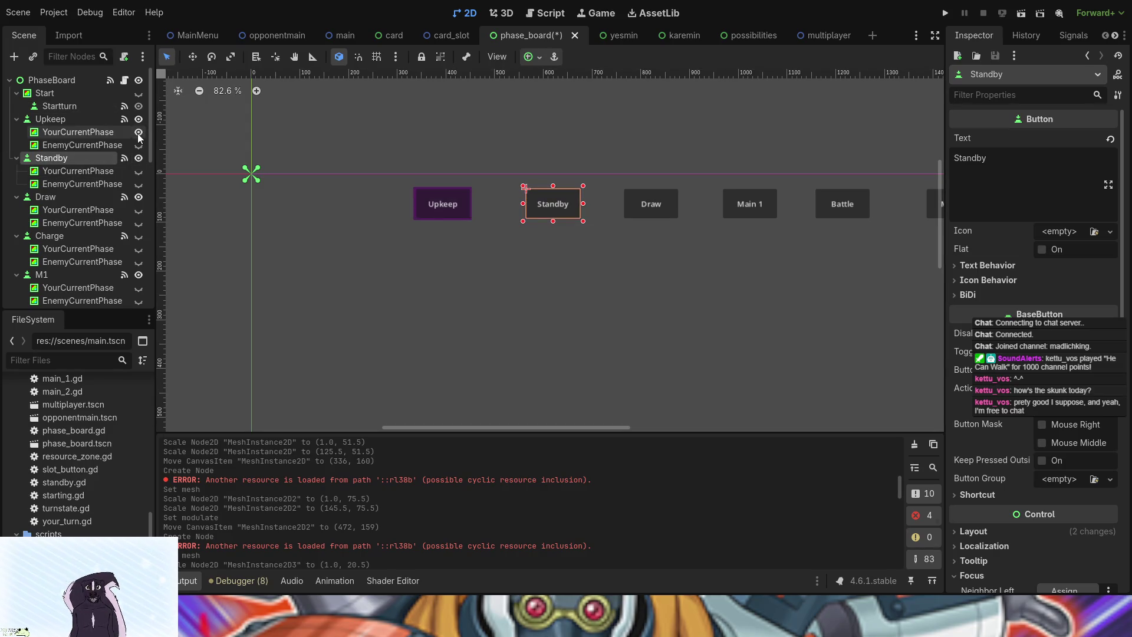
pyautogui.click(138, 132)
pyautogui.click(138, 171)
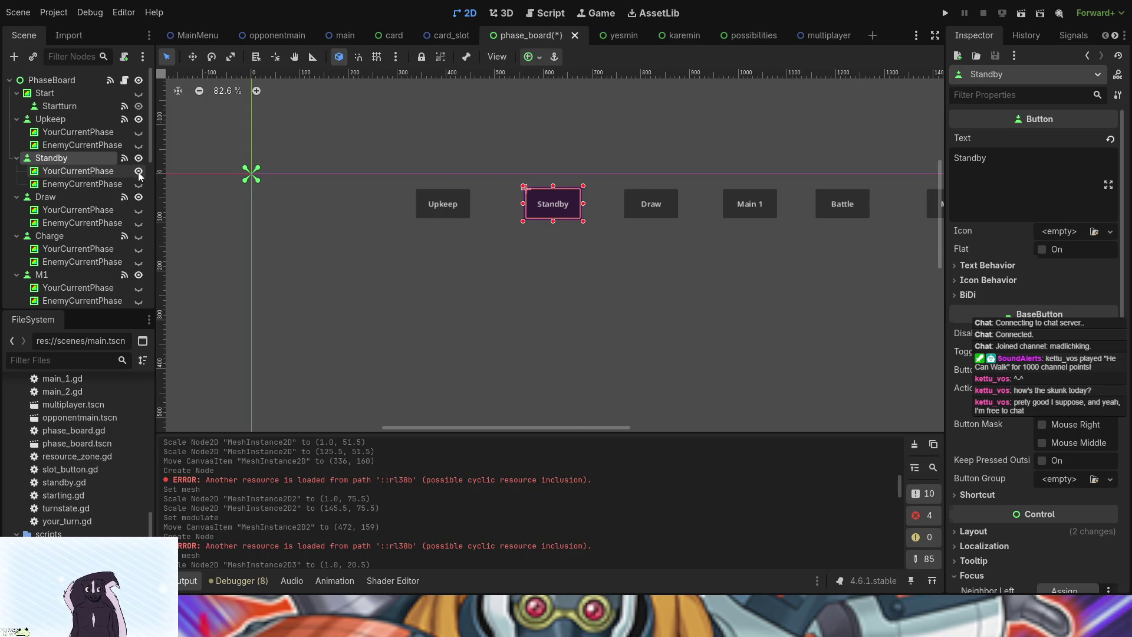
pyautogui.click(138, 172)
pyautogui.click(138, 171)
# Browse the PhaseChanger state nodes from Starting through Charge
pyautogui.scroll(-5, 110, 178)
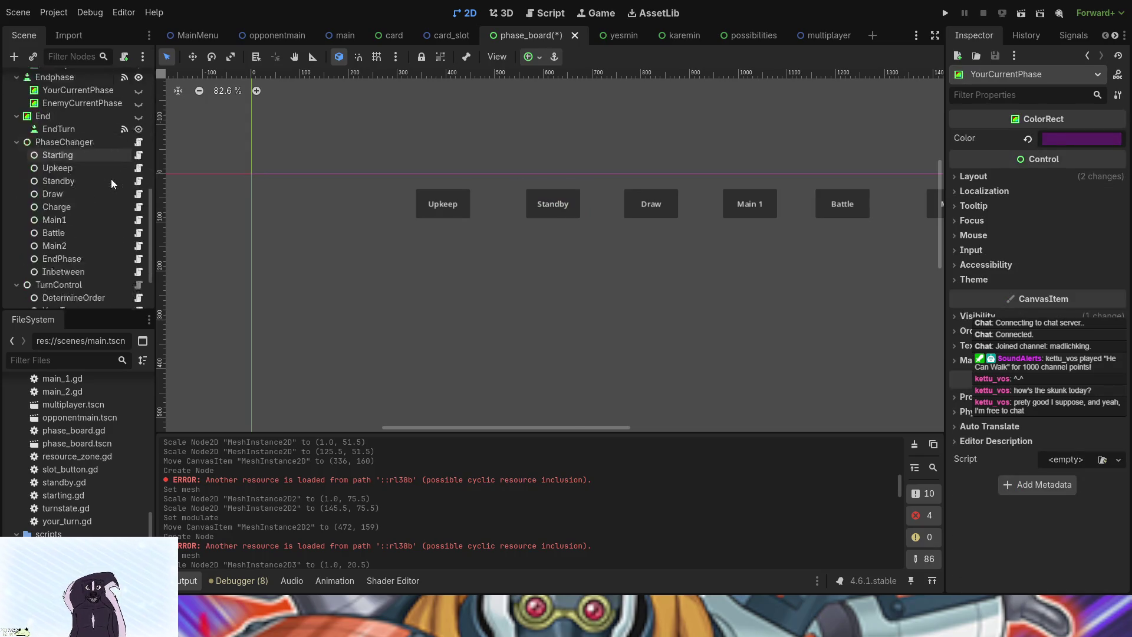
pyautogui.click(68, 127)
pyautogui.click(76, 217)
pyautogui.click(87, 115)
pyautogui.click(80, 176)
# Show and re-hide Upkeep's purple YourCurrentPhase and green EnemyCurrentPhase highlights
pyautogui.scroll(10, 72, 189)
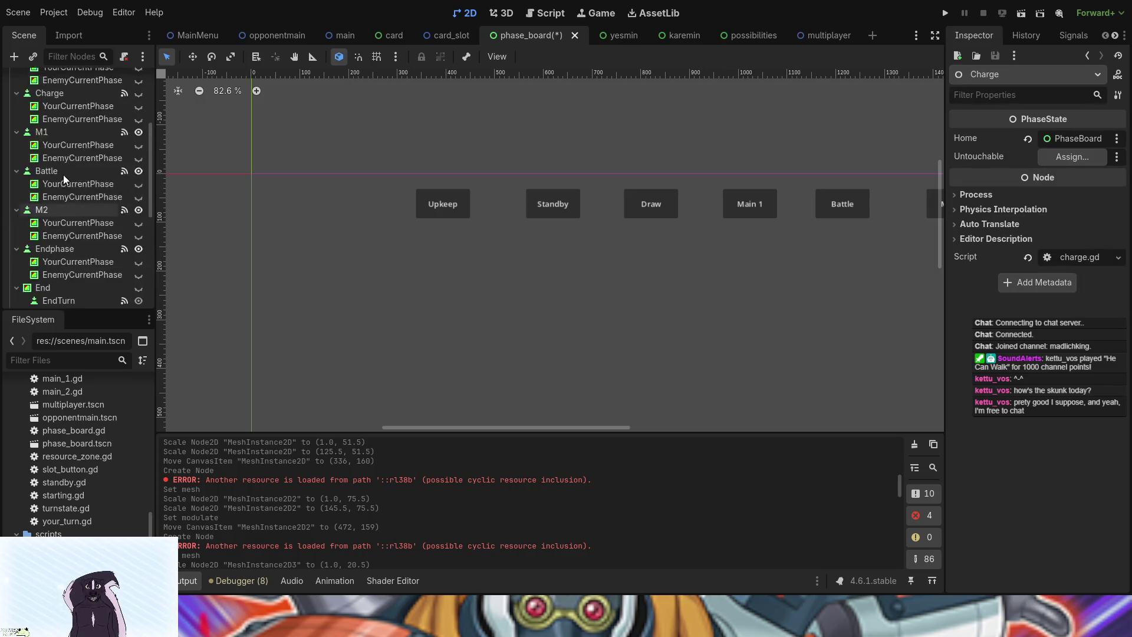
pyautogui.click(137, 132)
pyautogui.click(138, 132)
pyautogui.click(137, 145)
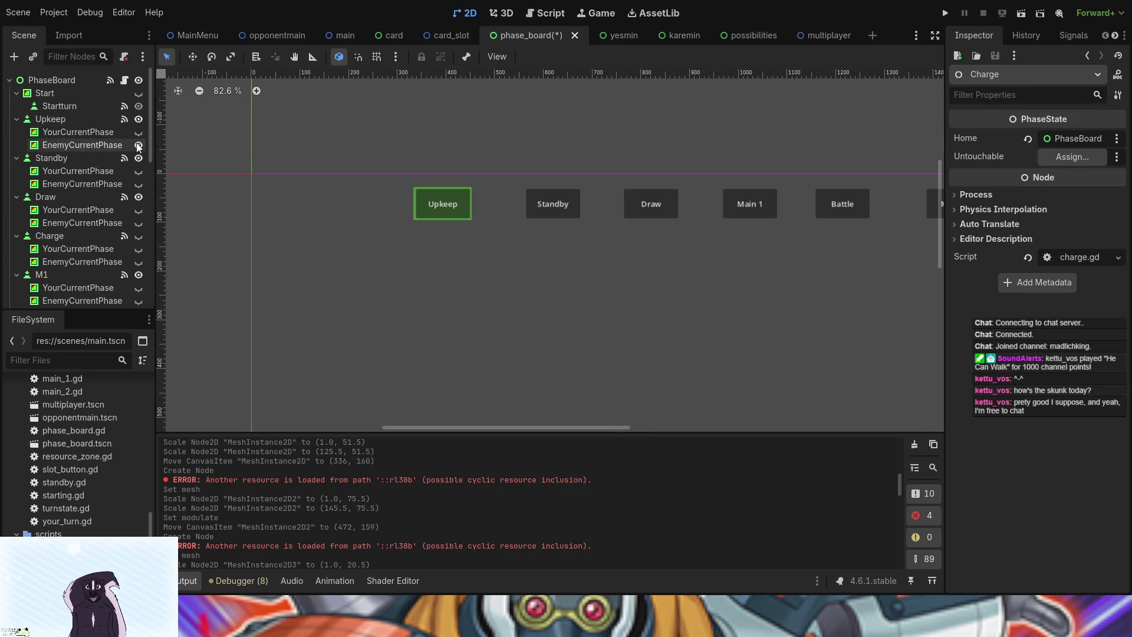
pyautogui.click(138, 145)
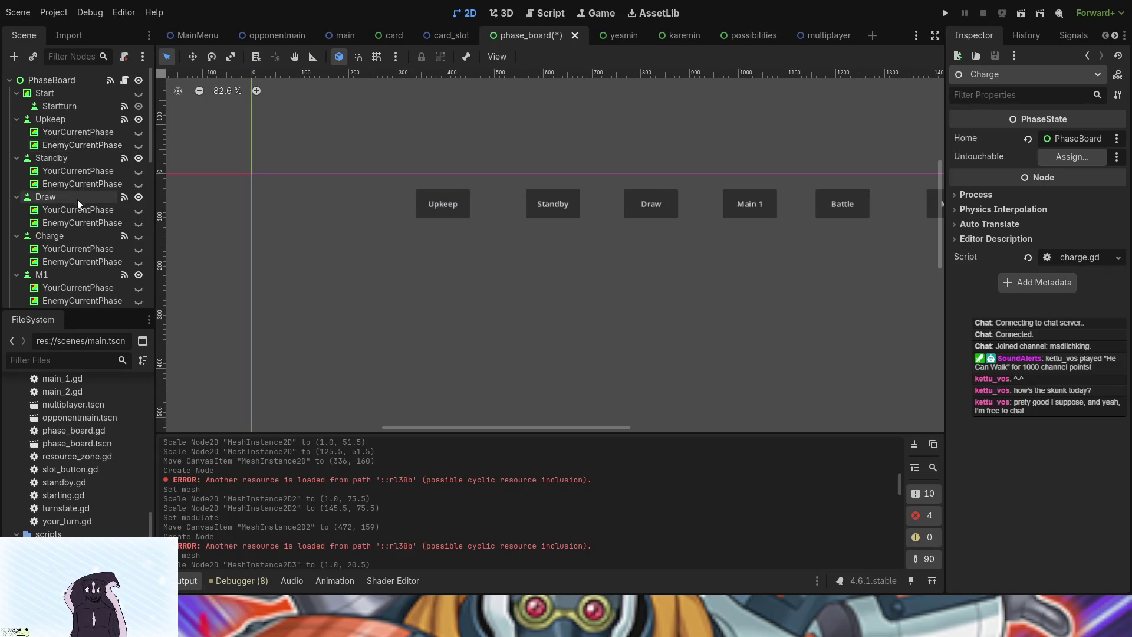
# Select the Starting state and open its starting.gd script
pyautogui.scroll(-10, 82, 200)
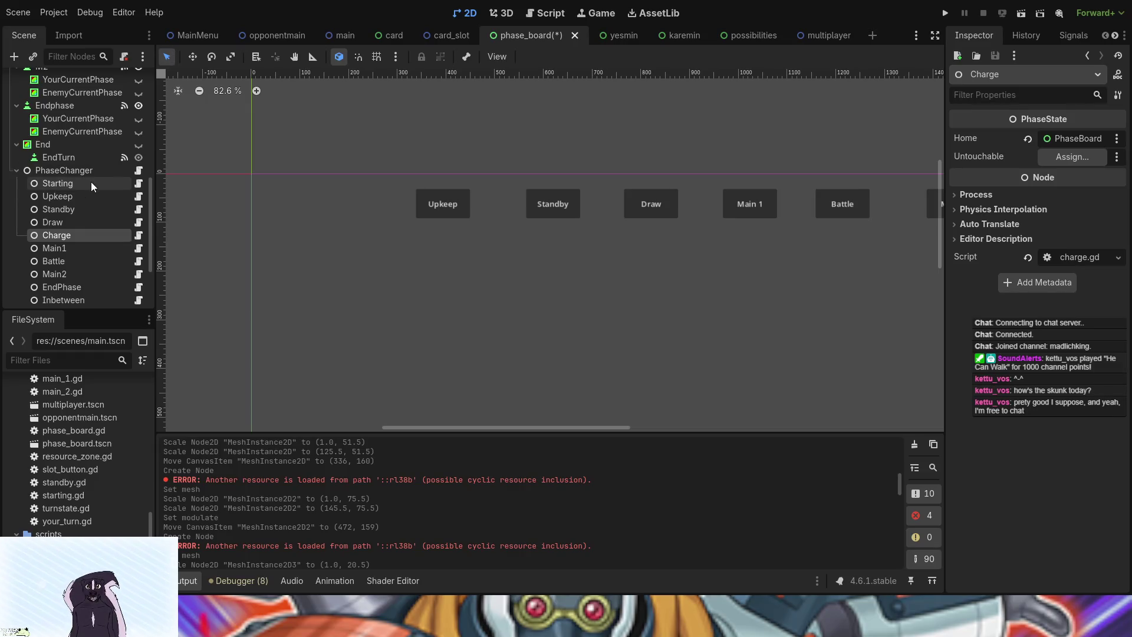
pyautogui.click(89, 184)
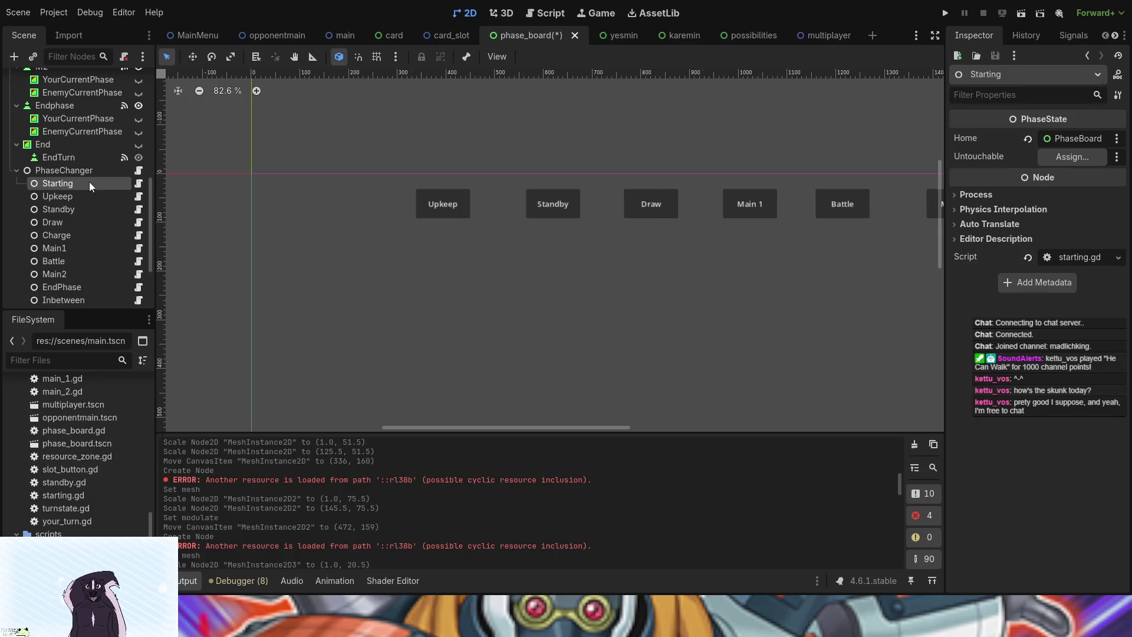
pyautogui.click(137, 183)
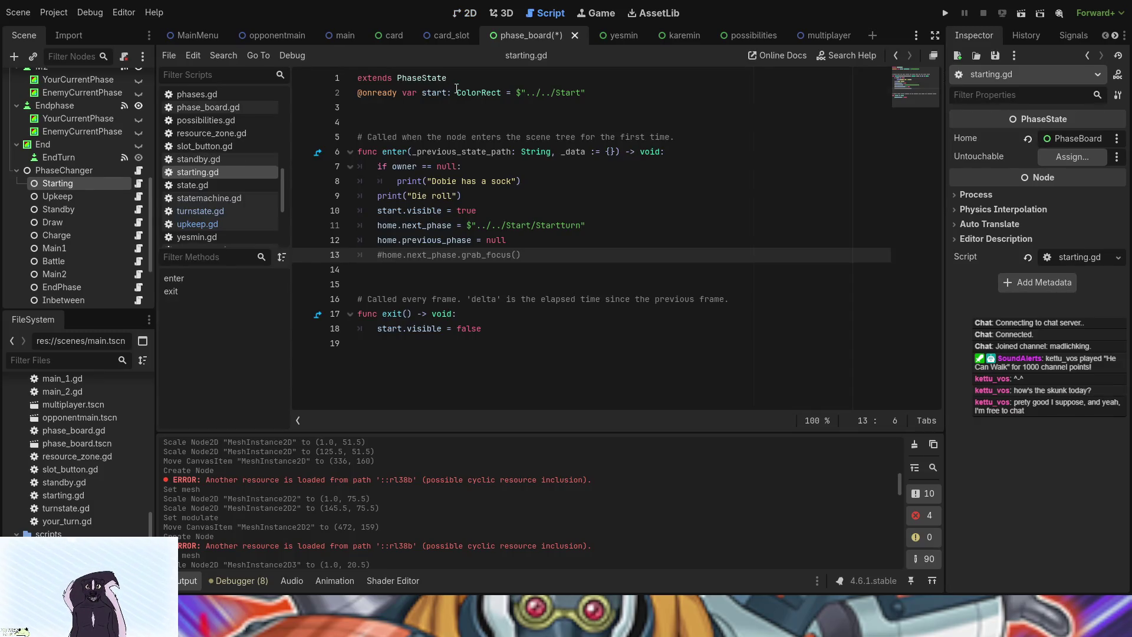
# Check starting.gd's ColorRect declaration, then open standby.gd and upkeep.gd
pyautogui.moveTo(457, 91); pyautogui.dragTo(638, 108)
pyautogui.click(198, 159)
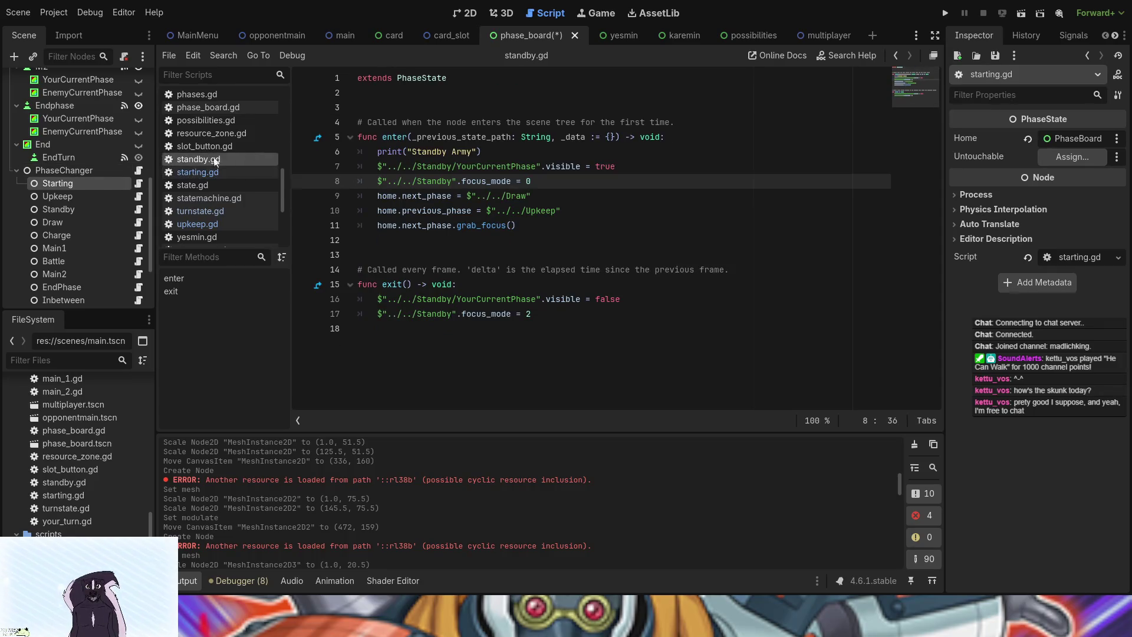
pyautogui.click(87, 196)
pyautogui.click(138, 197)
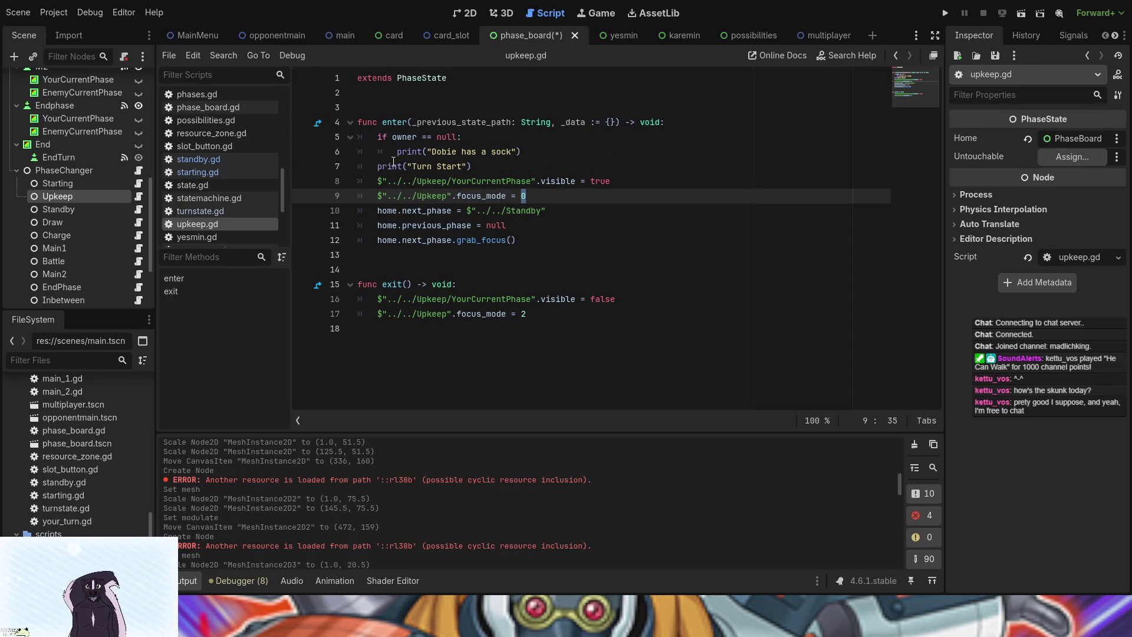
# Inspect upkeep.gd's YourCurrentPhase node path, then reopen determine_order.gd
pyautogui.moveTo(377, 181); pyautogui.dragTo(535, 182)
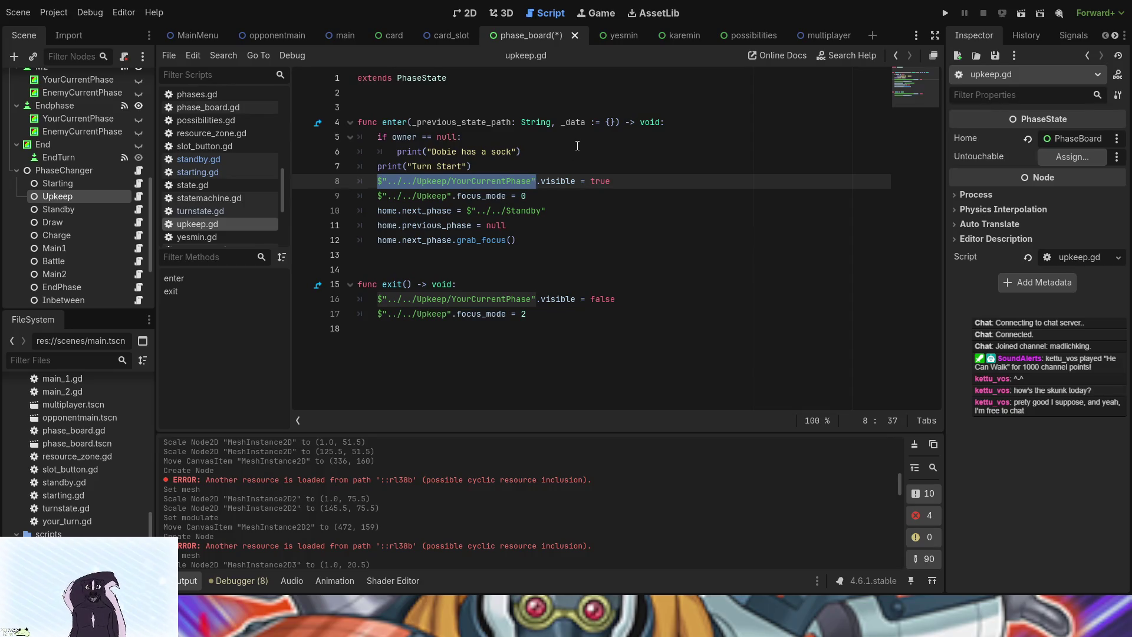
pyautogui.scroll(-3, 111, 227)
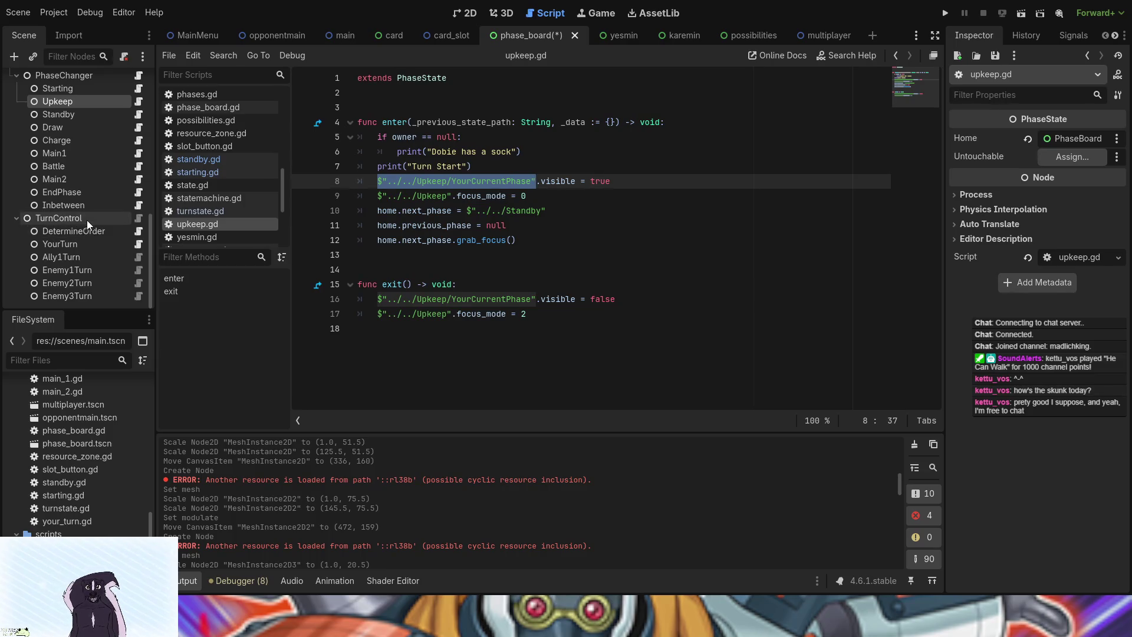
pyautogui.click(139, 233)
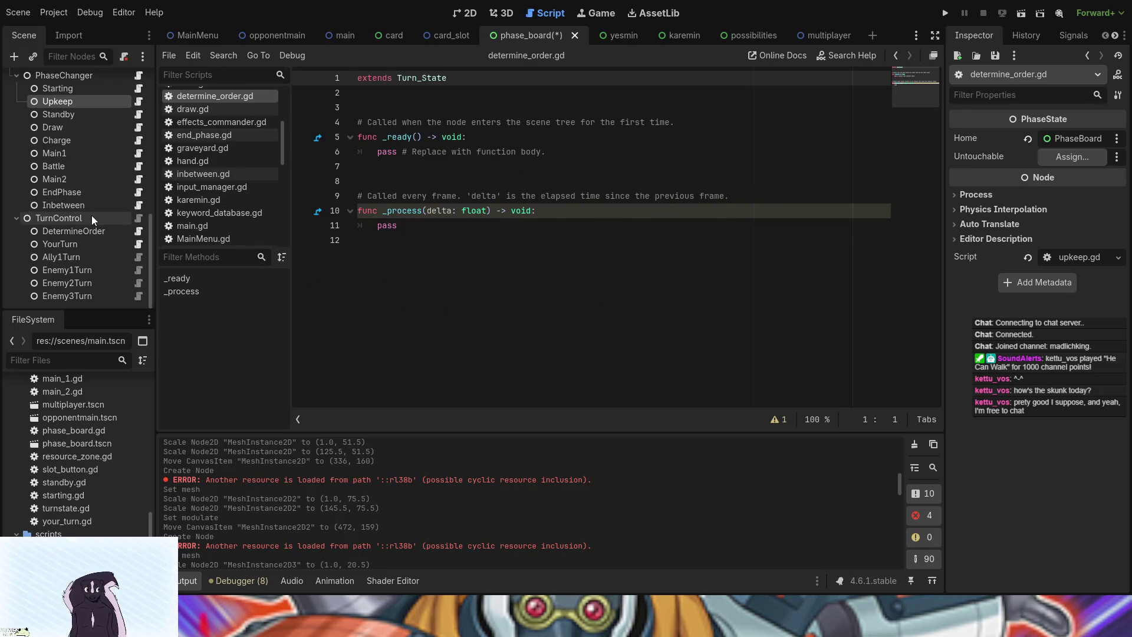
# Open the your_turn.gd script from the script list
pyautogui.click(141, 244)
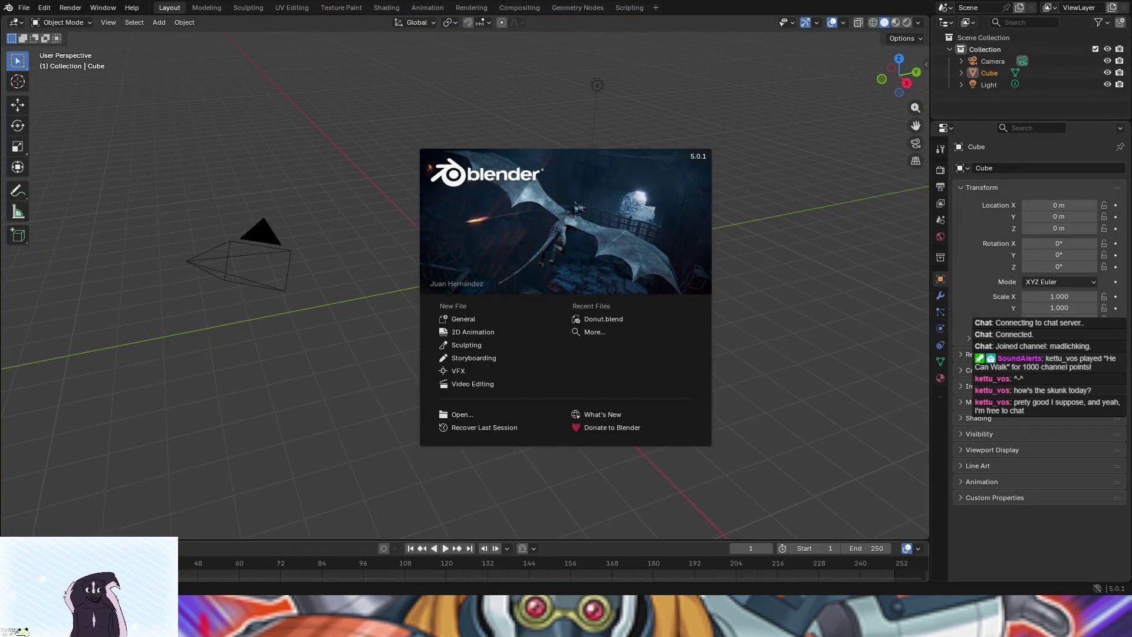
# Close the splash and delete the default cube, keeping the camera and light deselected
pyautogui.click(480, 319)
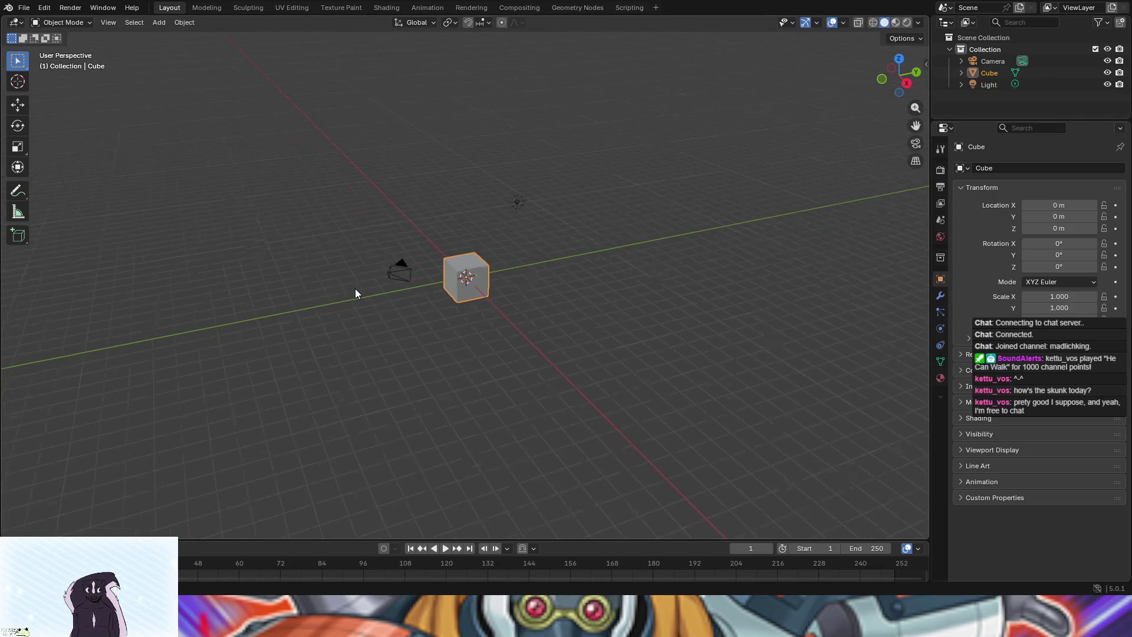
pyautogui.press('Delete')
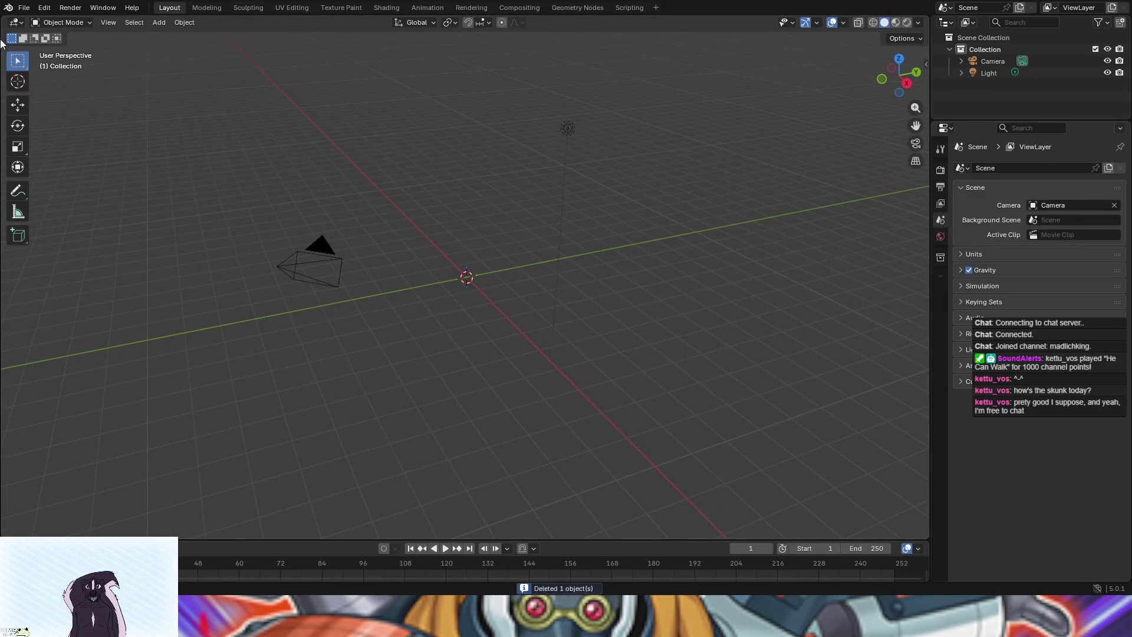
pyautogui.click(985, 62)
pyautogui.keyDown('ctrl'); pyautogui.click(982, 76); pyautogui.keyUp('ctrl')
pyautogui.press('Delete')
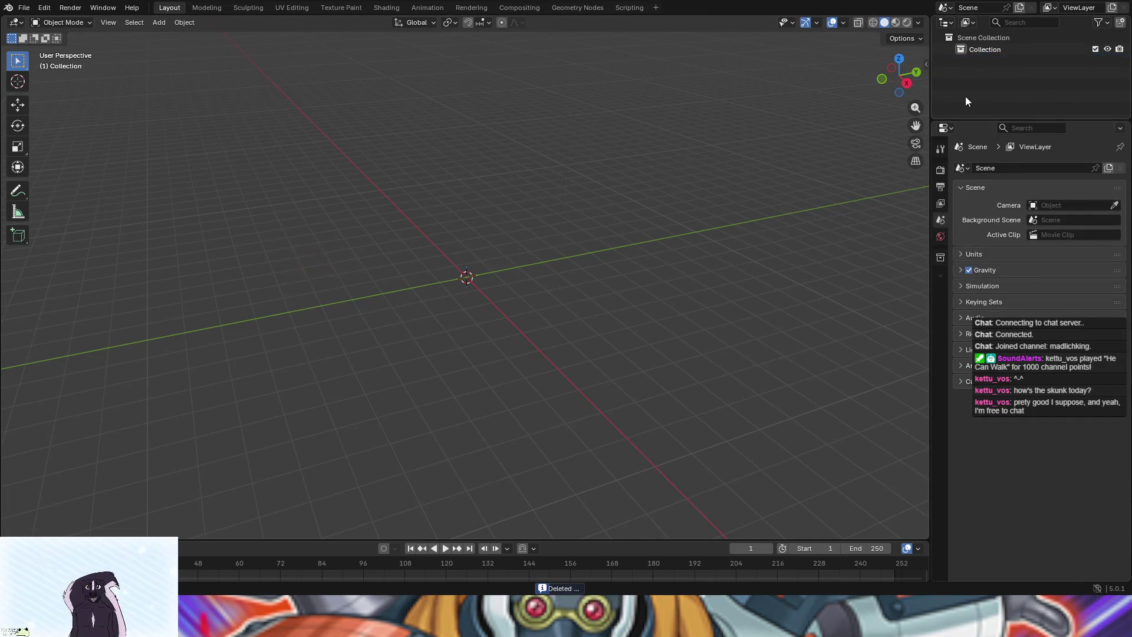
pyautogui.hotkey('ctrl', 'z')
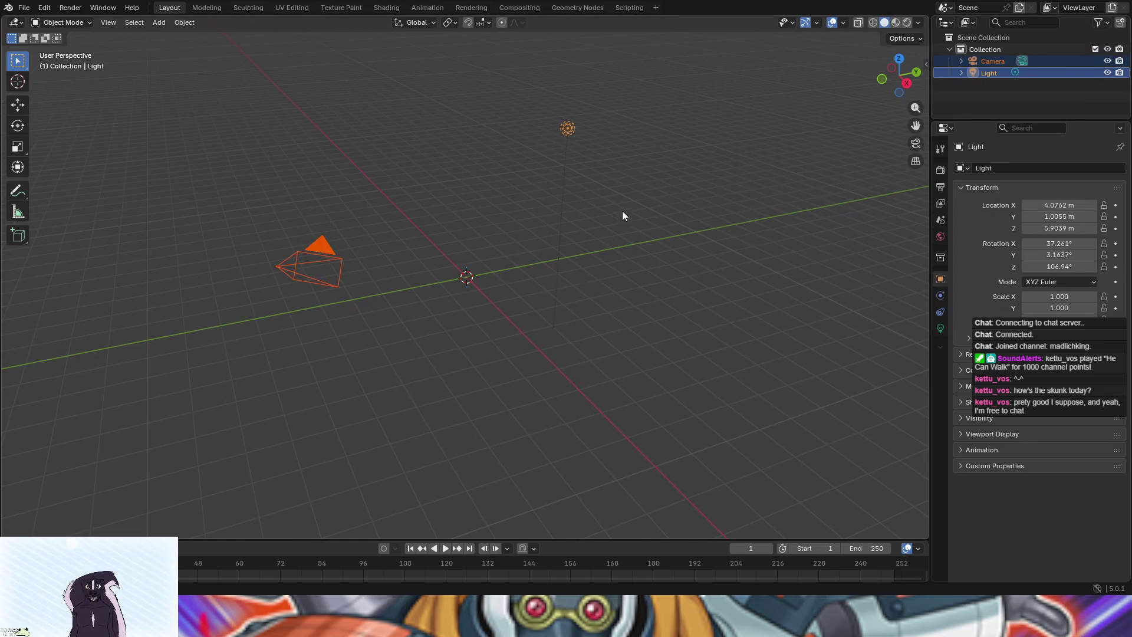
pyautogui.hotkey('alt', 'a')
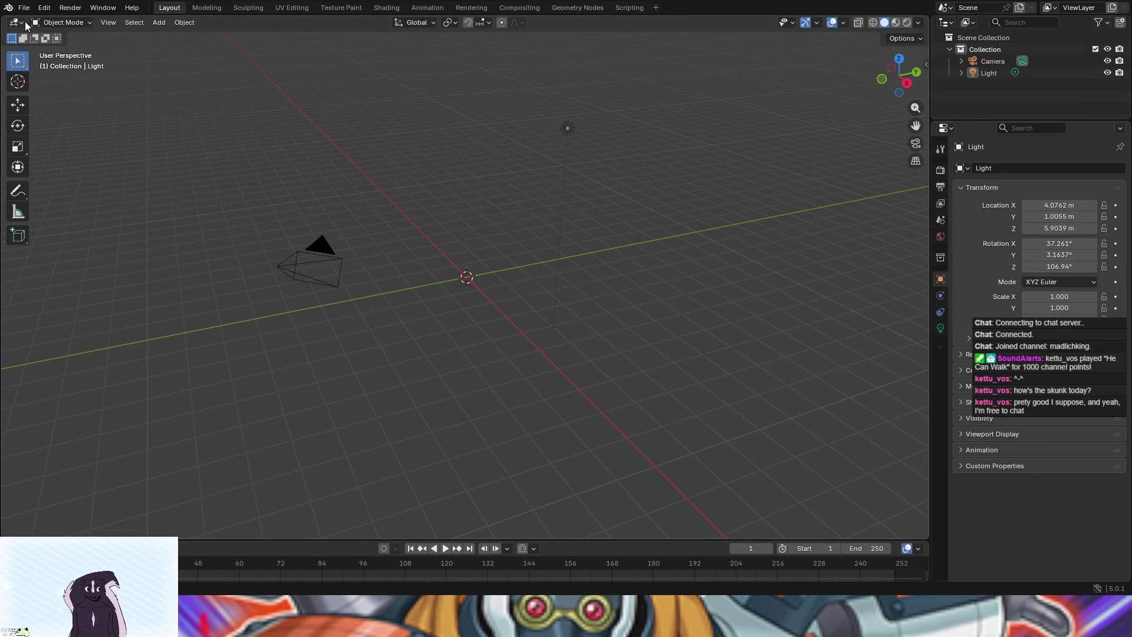
# Add a new cube mesh and switch it to Edit Mode
pyautogui.click(158, 22)
pyautogui.moveTo(189, 37)
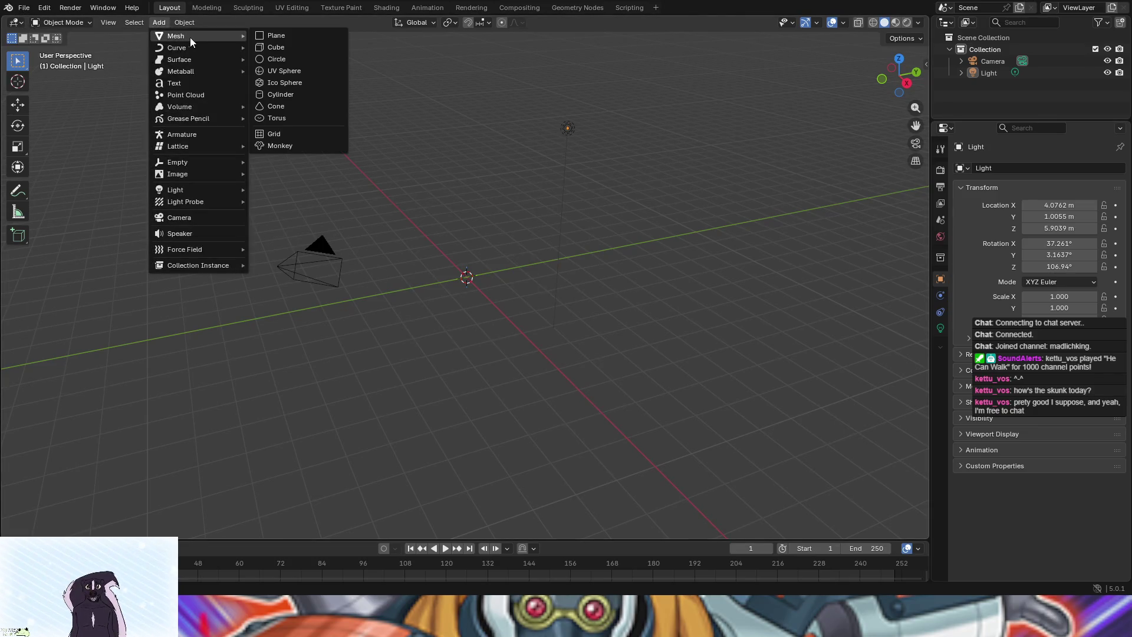
pyautogui.click(287, 47)
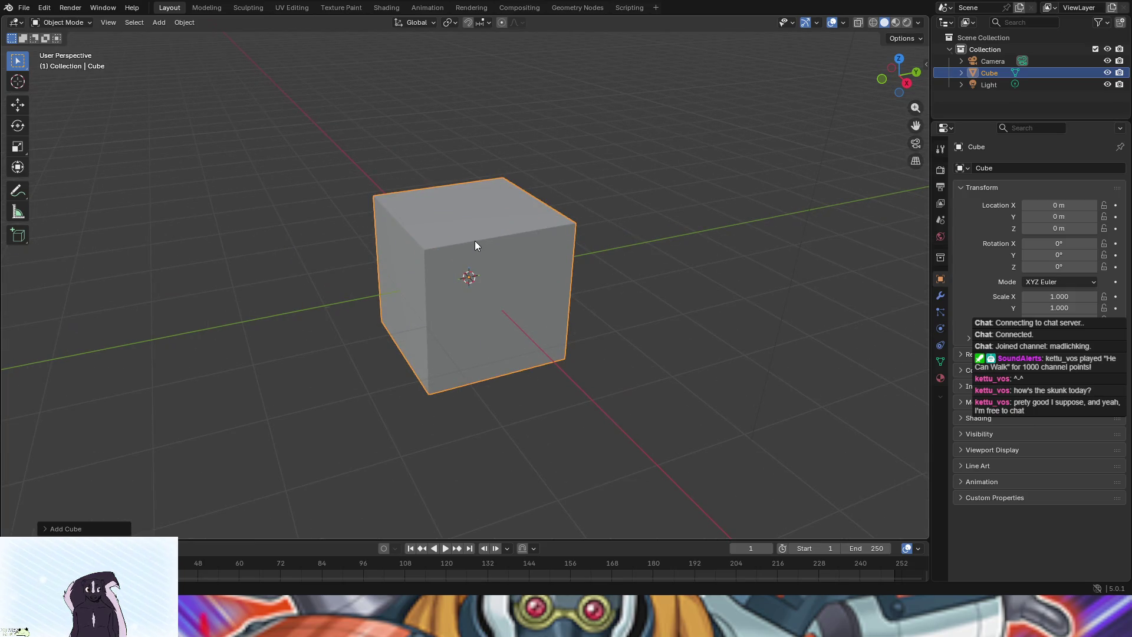
pyautogui.click(59, 23)
pyautogui.click(59, 48)
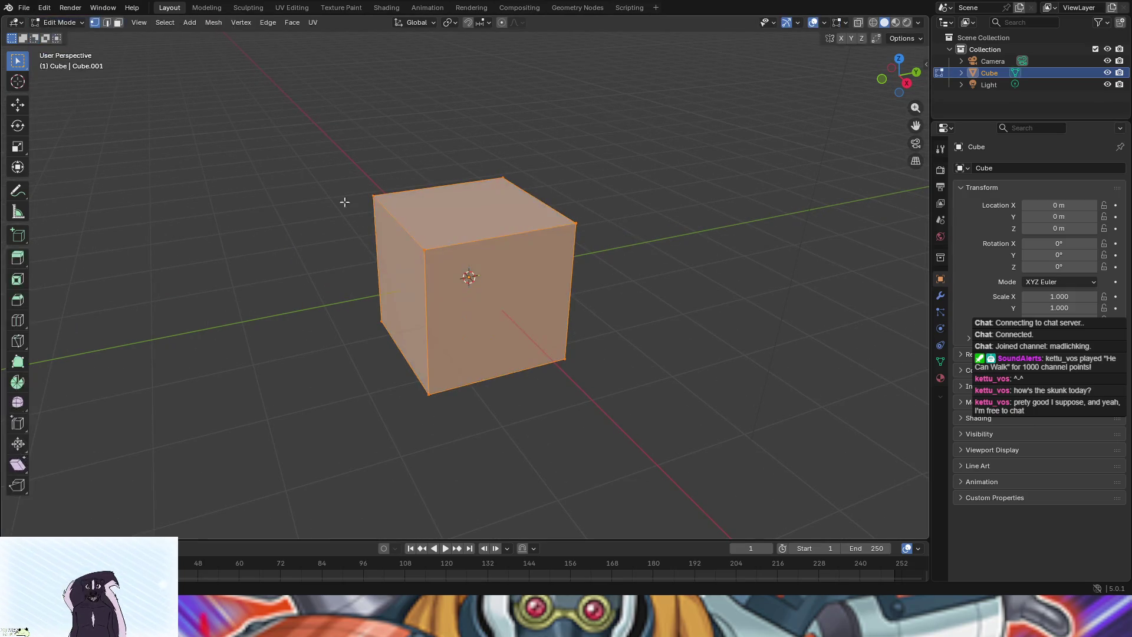
# Undo a trial vertex raise and orbit to a near-front view of the cube
pyautogui.click(18, 106)
pyautogui.moveTo(469, 238); pyautogui.dragTo(470, 158)
pyautogui.scroll(-5, 441, 258)
pyautogui.moveTo(441, 258)
pyautogui.mouseDown()
pyautogui.moveTo(513, 183)
pyautogui.moveTo(468, 234)
pyautogui.mouseUp()
pyautogui.hotkey('ctrl', 'z')
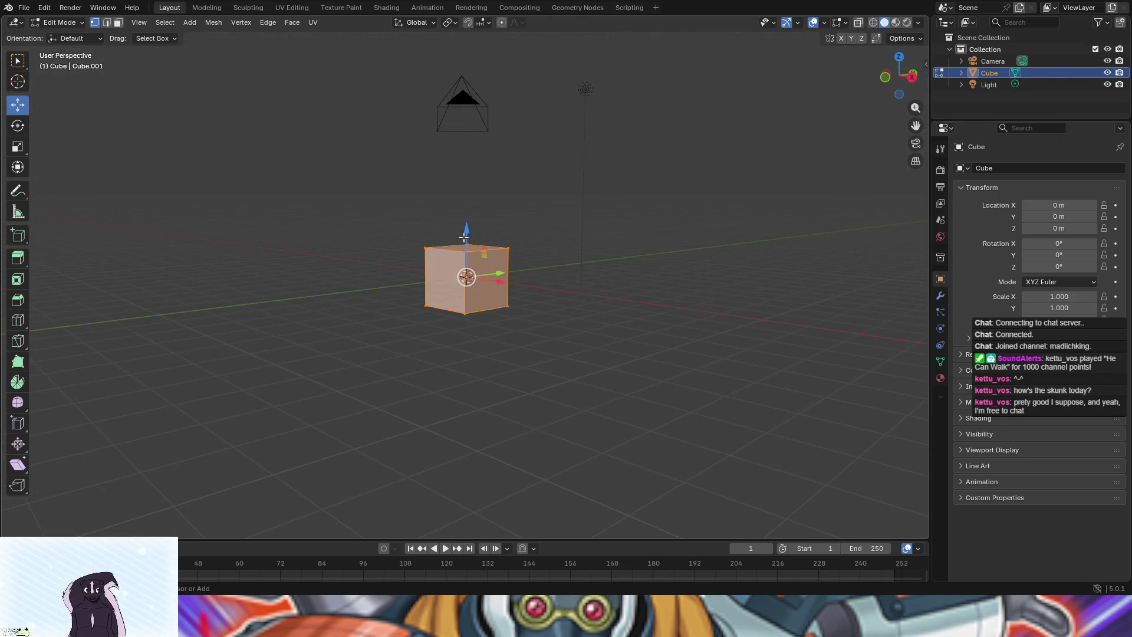
pyautogui.moveTo(465, 273)
pyautogui.mouseDown()
pyautogui.moveTo(517, 275)
pyautogui.moveTo(511, 287)
pyautogui.moveTo(471, 277)
pyautogui.moveTo(479, 260)
pyautogui.moveTo(481, 291)
pyautogui.moveTo(435, 361)
pyautogui.moveTo(384, 374)
pyautogui.moveTo(407, 331)
pyautogui.mouseUp()
pyautogui.scroll(4, 511, 287)
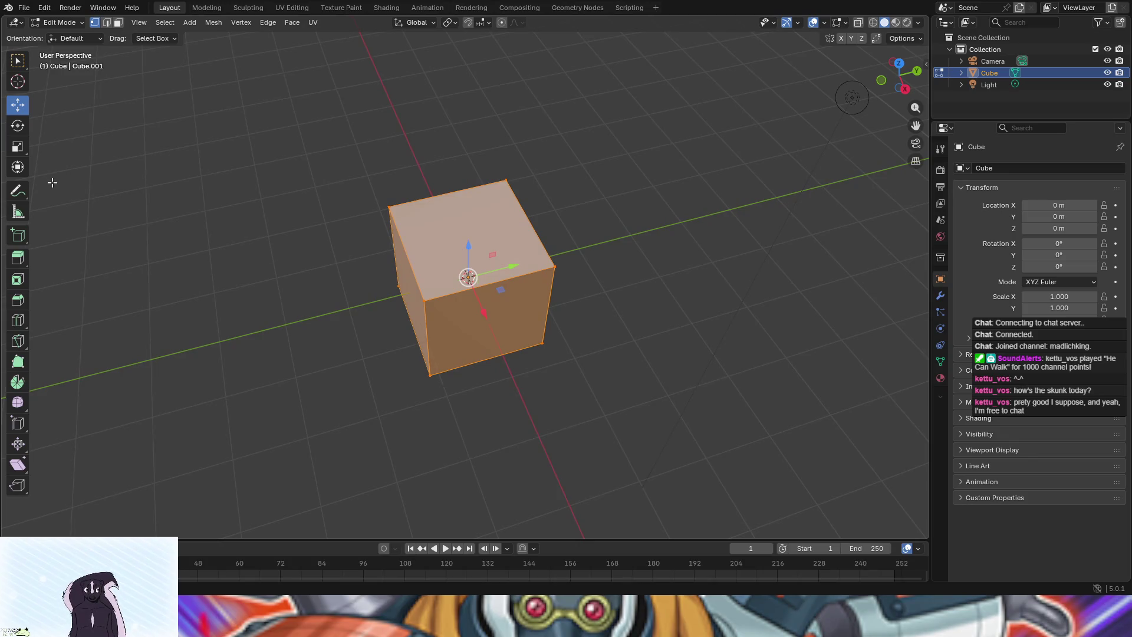
pyautogui.moveTo(277, 282); pyautogui.dragTo(3, 148)
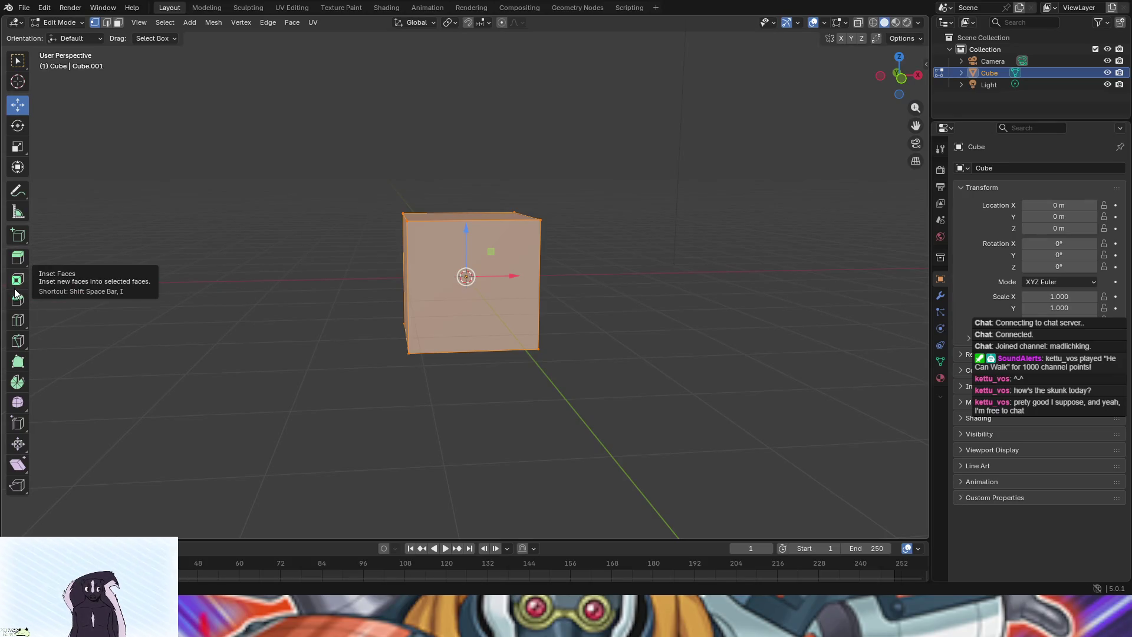
pyautogui.click(17, 328)
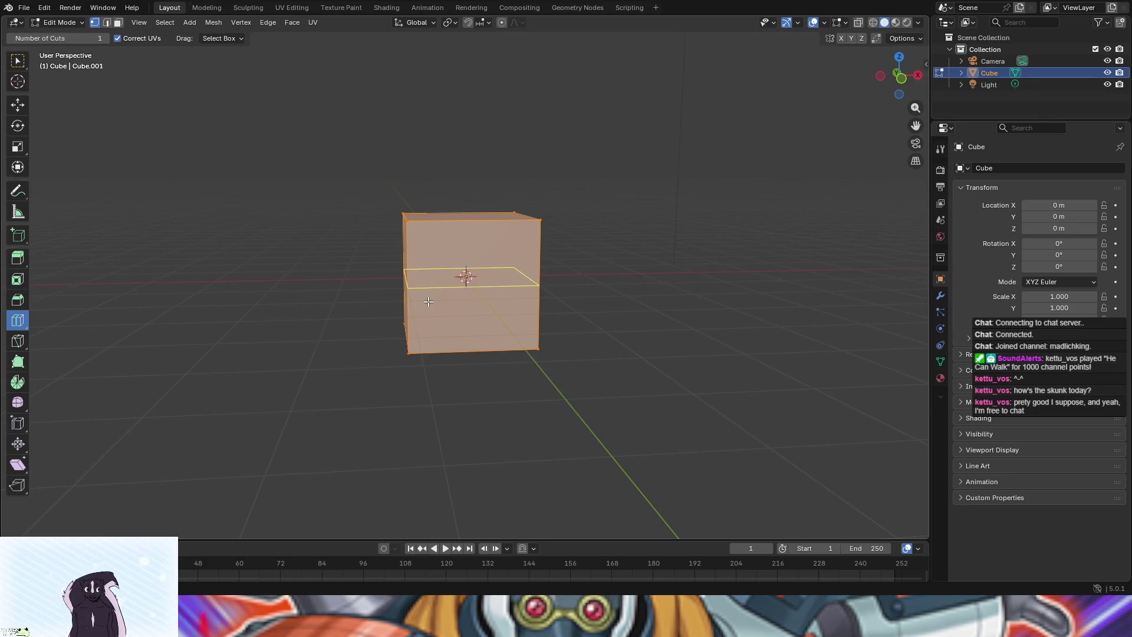
# Add an edge loop around the cube's middle and select its lower front face
pyautogui.click(428, 302)
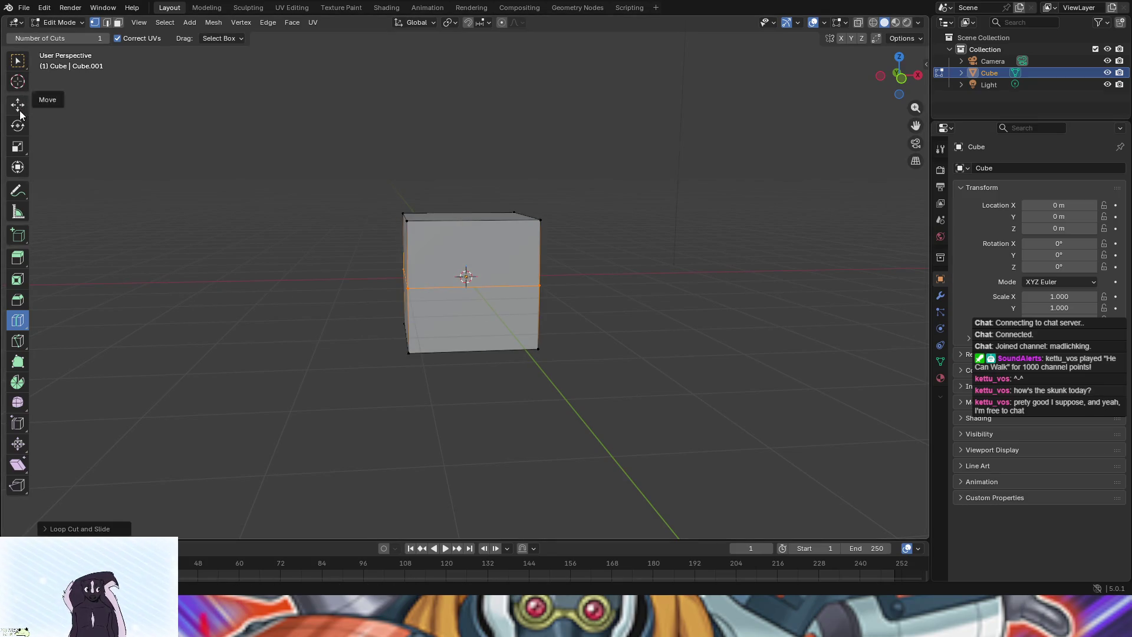
pyautogui.click(17, 61)
pyautogui.click(460, 318)
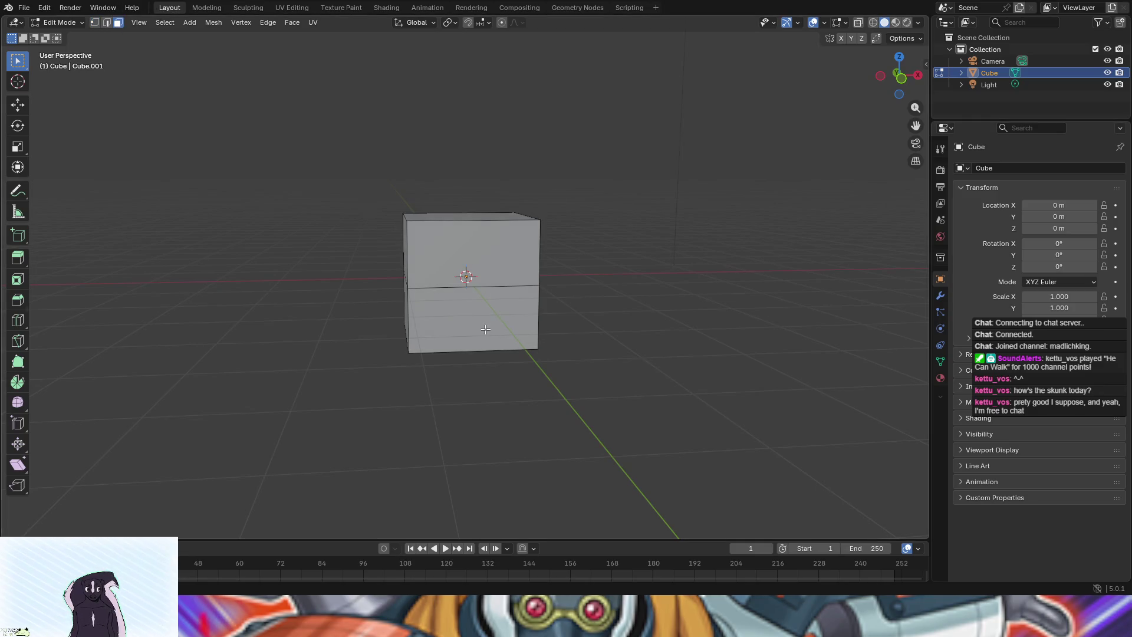
pyautogui.click(485, 329)
pyautogui.moveTo(376, 343)
pyautogui.mouseDown()
pyautogui.moveTo(489, 353)
pyautogui.moveTo(436, 354)
pyautogui.mouseUp()
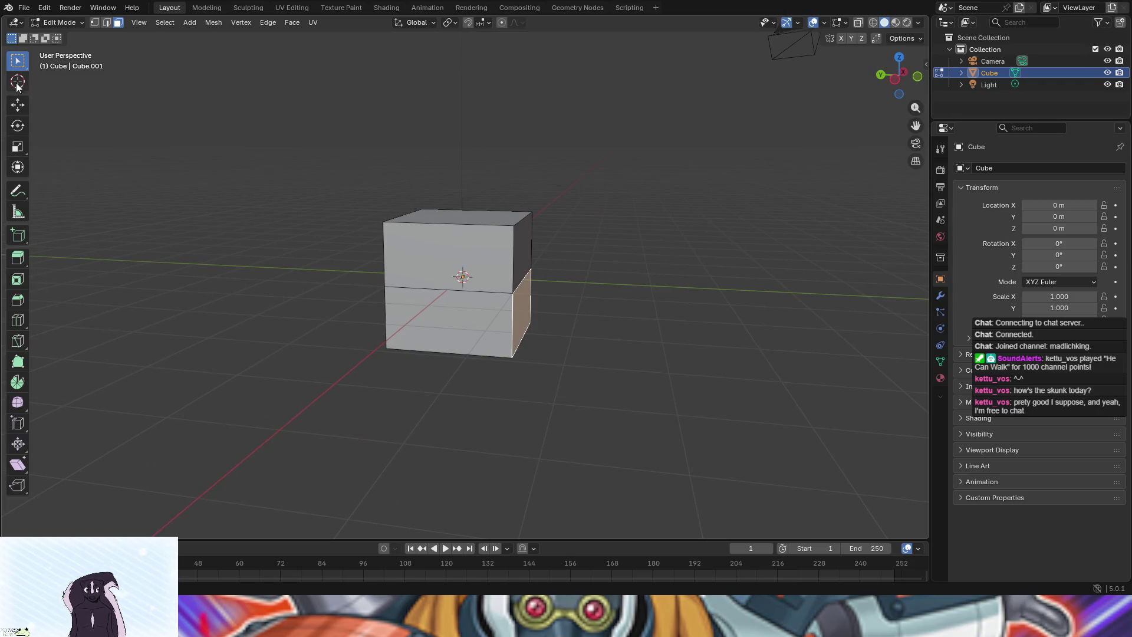
pyautogui.click(18, 105)
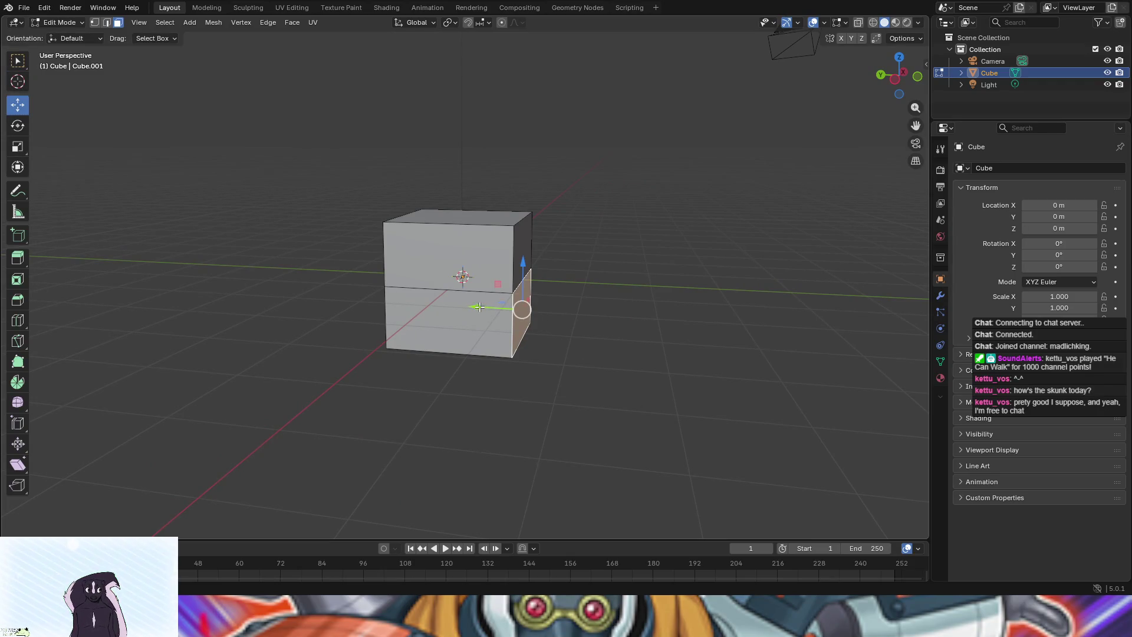
pyautogui.press('g')
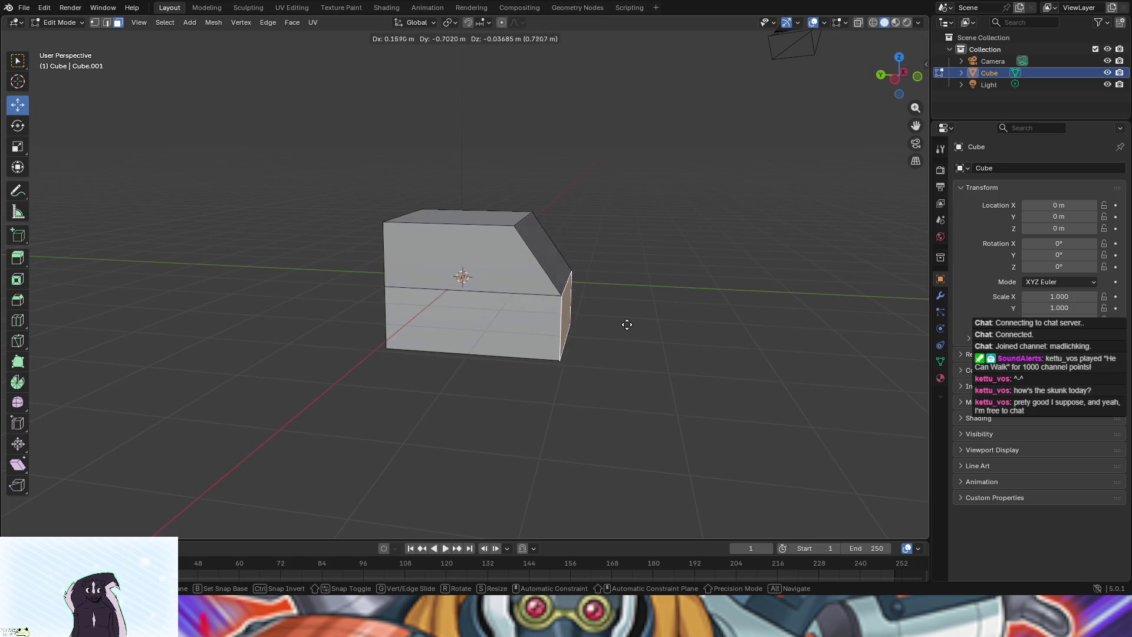
pyautogui.click(625, 324)
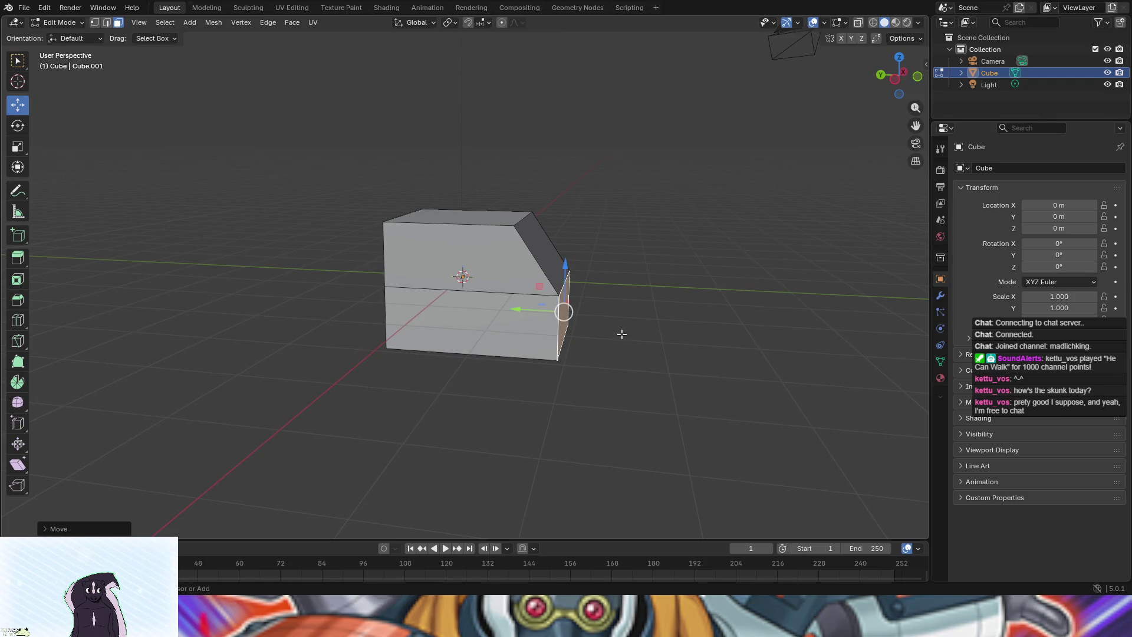
pyautogui.hotkey('ctrl', 'z')
# Push the lower front face forward and extrude it outward as the hood
pyautogui.moveTo(644, 356)
pyautogui.mouseDown()
pyautogui.moveTo(740, 409)
pyautogui.moveTo(731, 442)
pyautogui.mouseUp()
pyautogui.moveTo(523, 340)
pyautogui.mouseDown()
pyautogui.moveTo(483, 295)
pyautogui.moveTo(483, 307)
pyautogui.moveTo(532, 308)
pyautogui.mouseUp()
pyautogui.moveTo(729, 334)
pyautogui.mouseDown()
pyautogui.moveTo(636, 329)
pyautogui.moveTo(725, 328)
pyautogui.mouseUp()
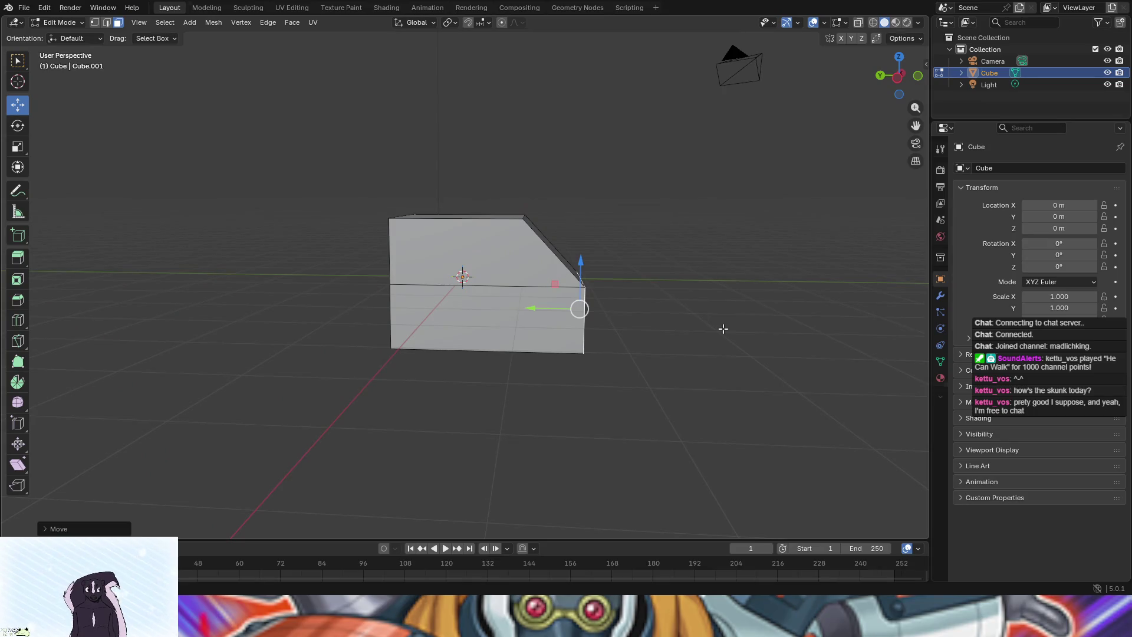
pyautogui.press('e')
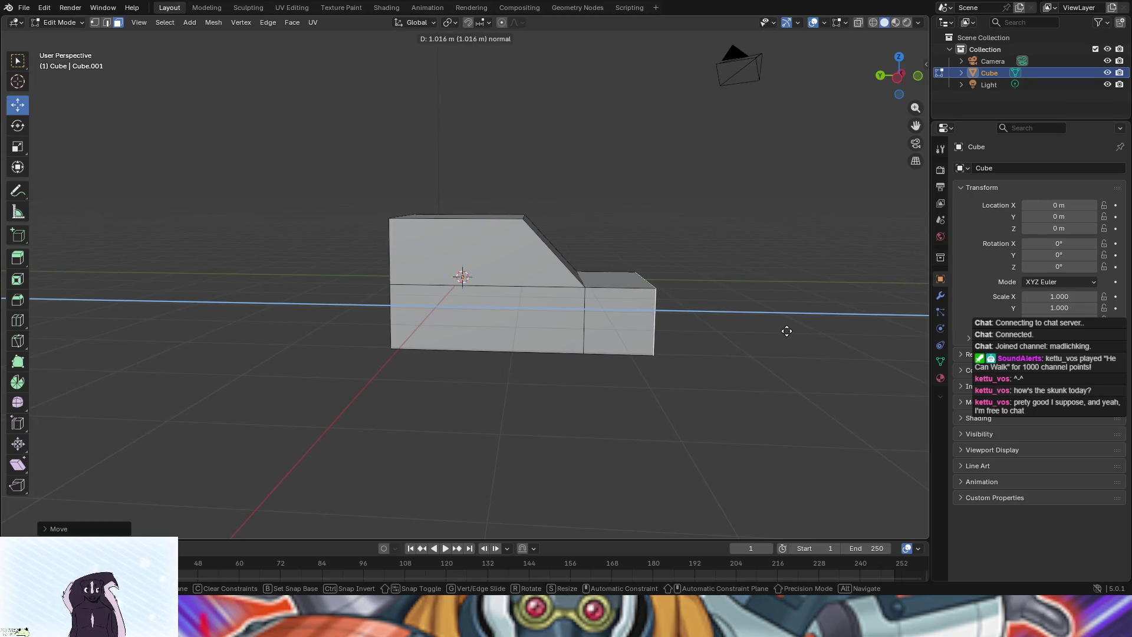
pyautogui.click(787, 330)
pyautogui.moveTo(786, 331)
pyautogui.mouseDown()
pyautogui.moveTo(712, 306)
pyautogui.moveTo(637, 301)
pyautogui.mouseUp()
# Lower the hood's front top edge into a slope, then return to Object Mode
pyautogui.click(106, 22)
pyautogui.click(255, 314)
pyautogui.click(505, 291)
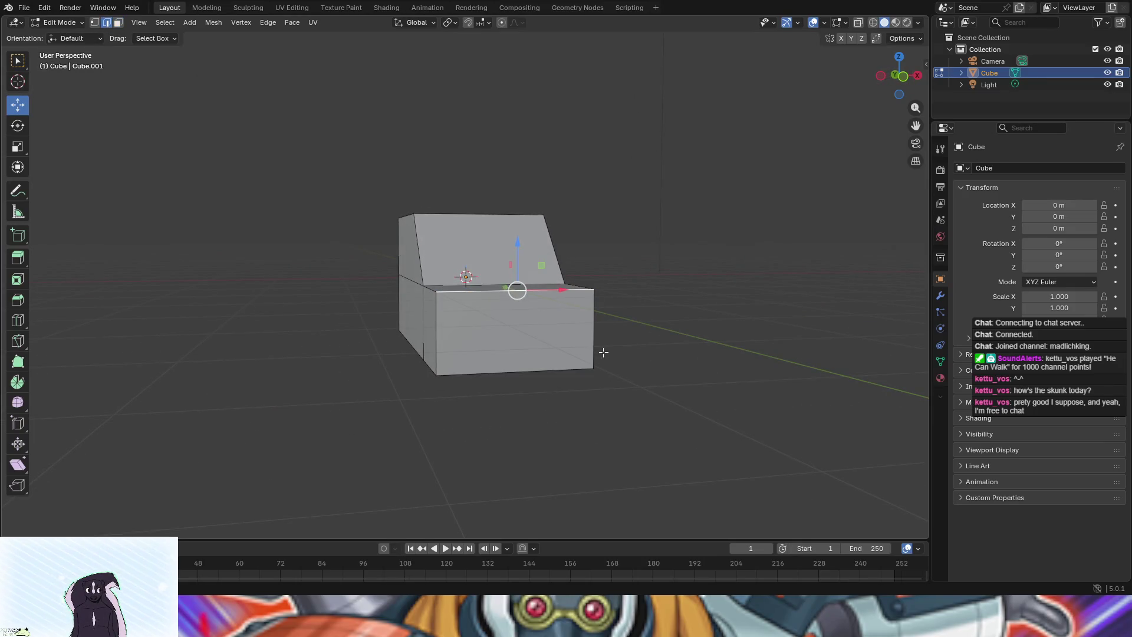
pyautogui.moveTo(647, 370); pyautogui.dragTo(686, 374)
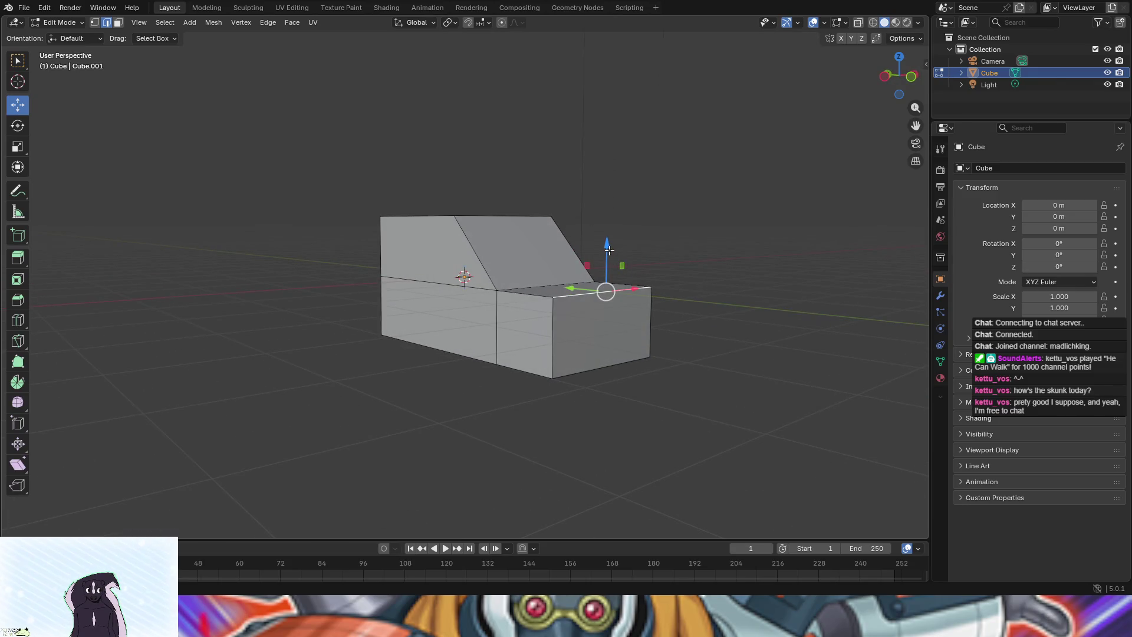
pyautogui.moveTo(609, 251)
pyautogui.mouseDown()
pyautogui.moveTo(626, 296)
pyautogui.moveTo(731, 324)
pyautogui.mouseUp()
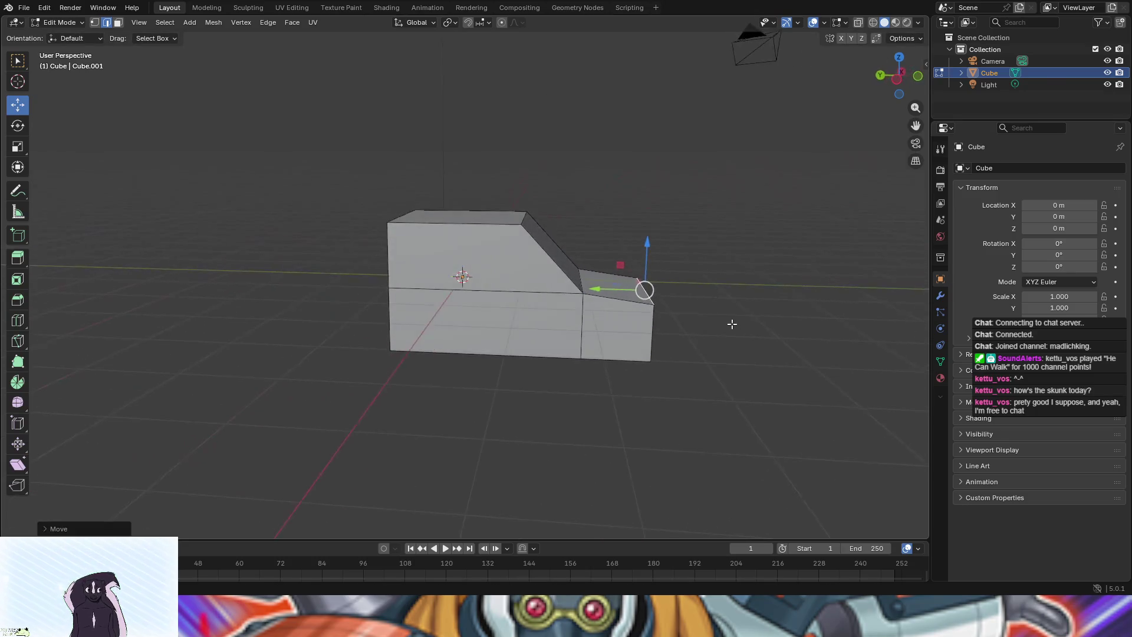
pyautogui.click(679, 358)
pyautogui.moveTo(283, 396)
pyautogui.mouseDown()
pyautogui.moveTo(521, 382)
pyautogui.moveTo(589, 362)
pyautogui.moveTo(622, 377)
pyautogui.moveTo(624, 336)
pyautogui.moveTo(596, 389)
pyautogui.mouseUp()
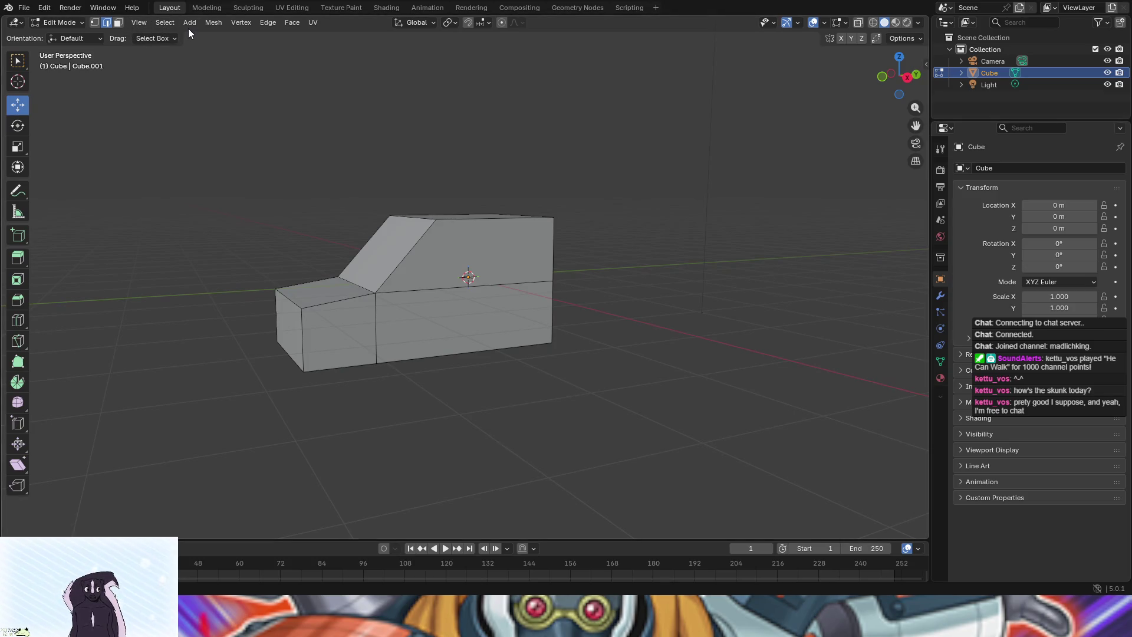
pyautogui.click(52, 20)
pyautogui.click(54, 34)
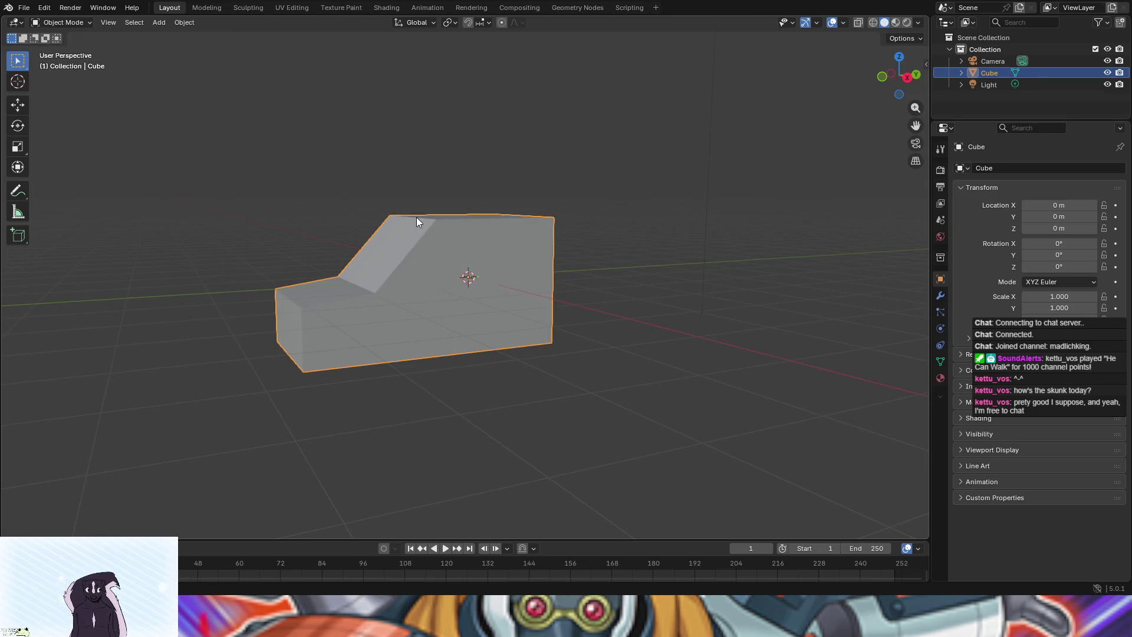
# Raise the car body 2.588 m and add a new cylinder mesh
pyautogui.click(17, 105)
pyautogui.moveTo(478, 233); pyautogui.dragTo(477, 73)
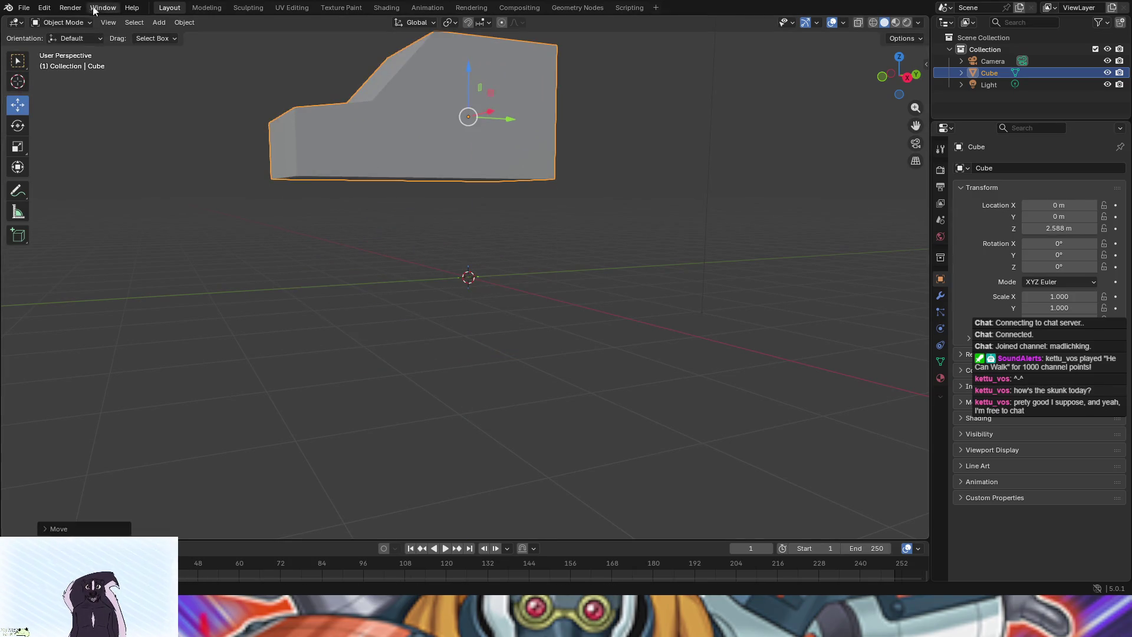
pyautogui.click(158, 25)
pyautogui.moveTo(193, 34)
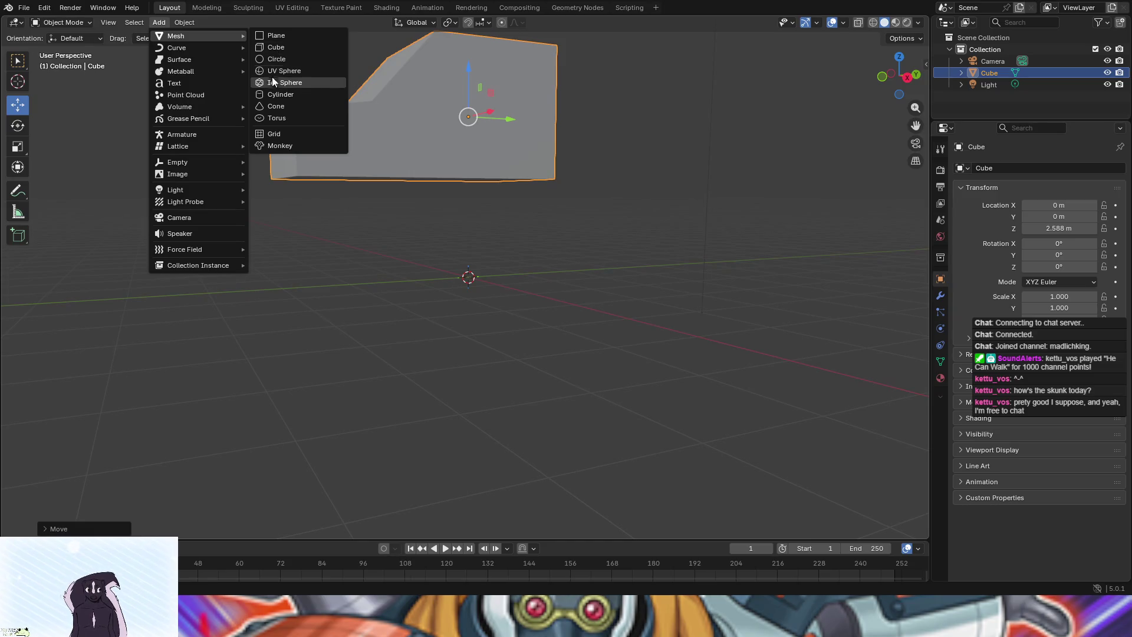
pyautogui.click(271, 93)
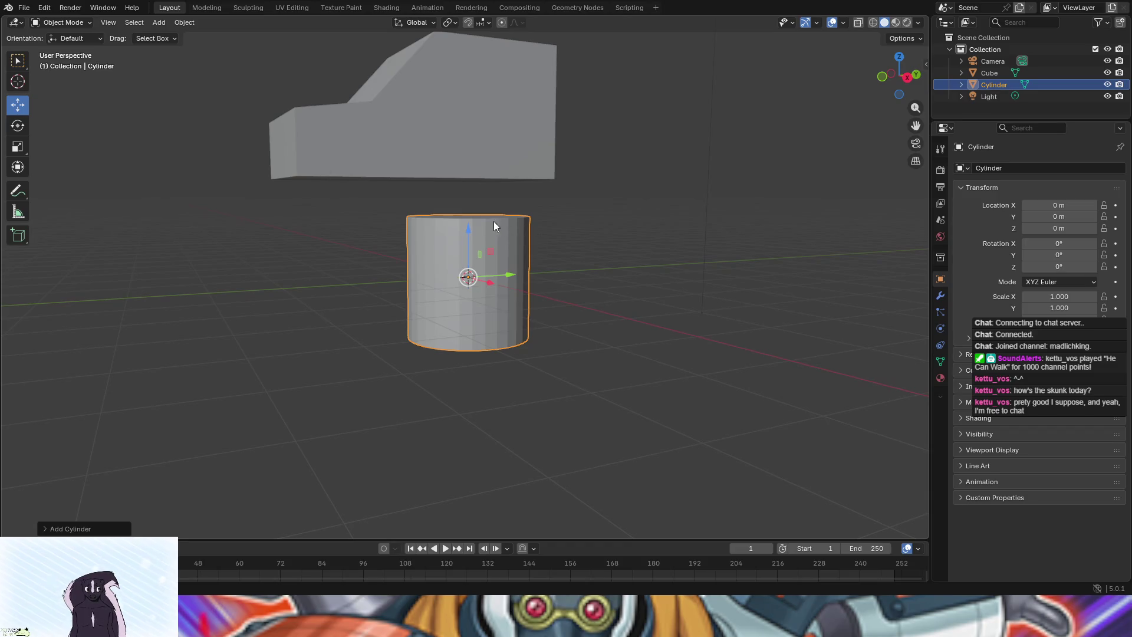
# Set the cylinder's Rotation Y to 90 with X rotation kept at 0°
pyautogui.moveTo(1058, 243)
pyautogui.mouseDown()
pyautogui.moveTo(1084, 243)
pyautogui.moveTo(1061, 254)
pyautogui.moveTo(1096, 254)
pyautogui.mouseUp()
pyautogui.hotkey('ctrl', 'z')
pyautogui.click(1045, 254)
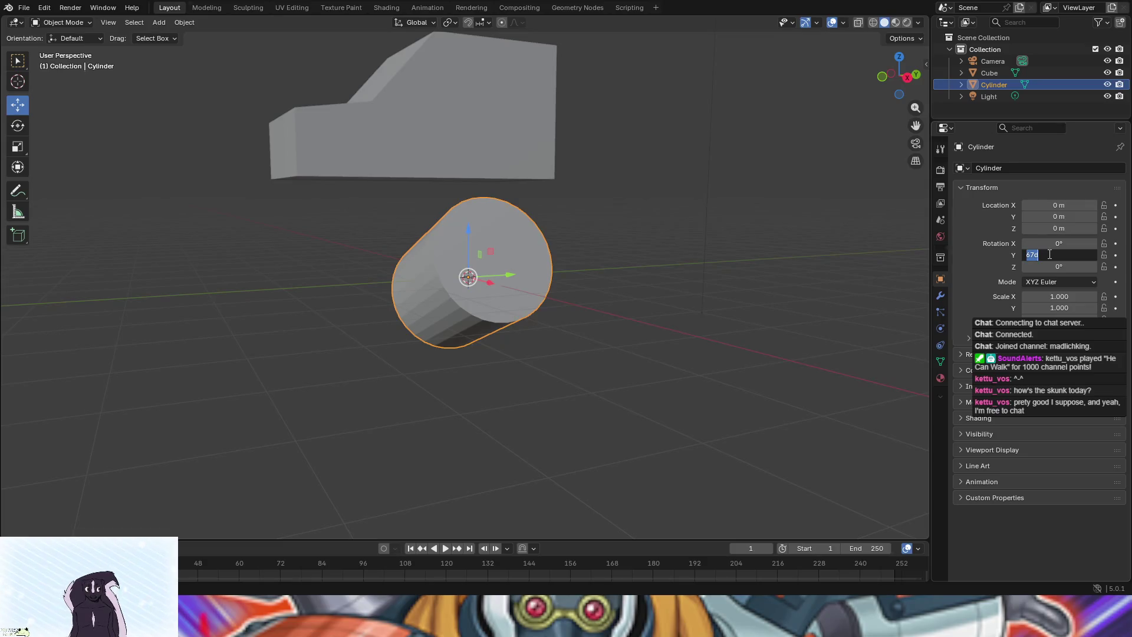
pyautogui.write('90')
pyautogui.press('Return')
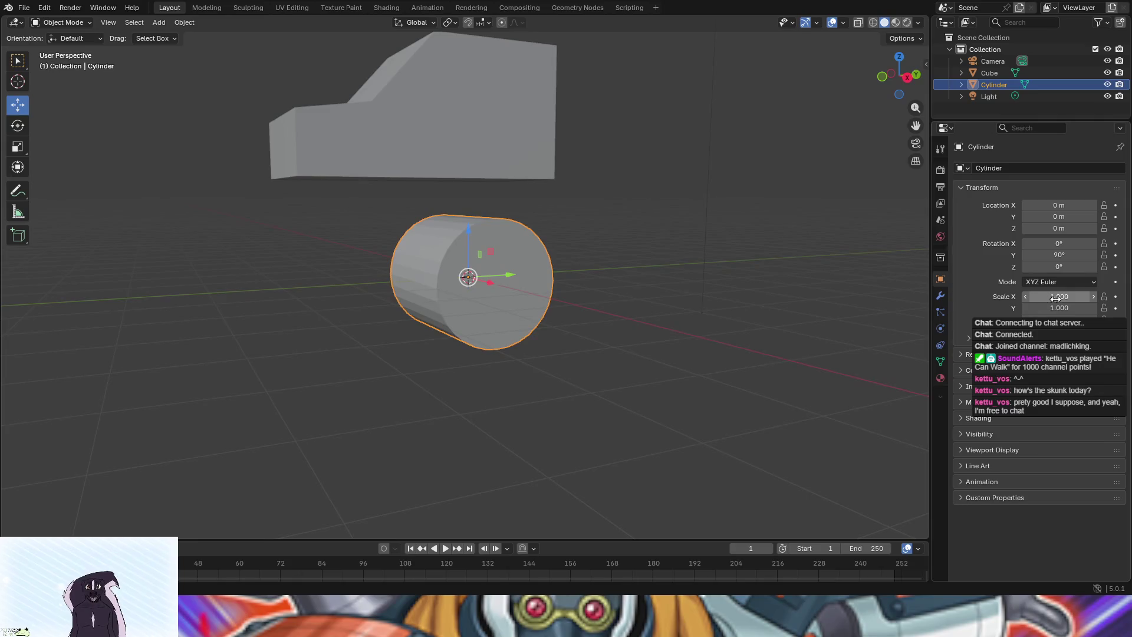
# Try squashing the cylinder's X scale with X/Y locks, cancelling back to full scale
pyautogui.moveTo(1055, 298); pyautogui.dragTo(1029, 298)
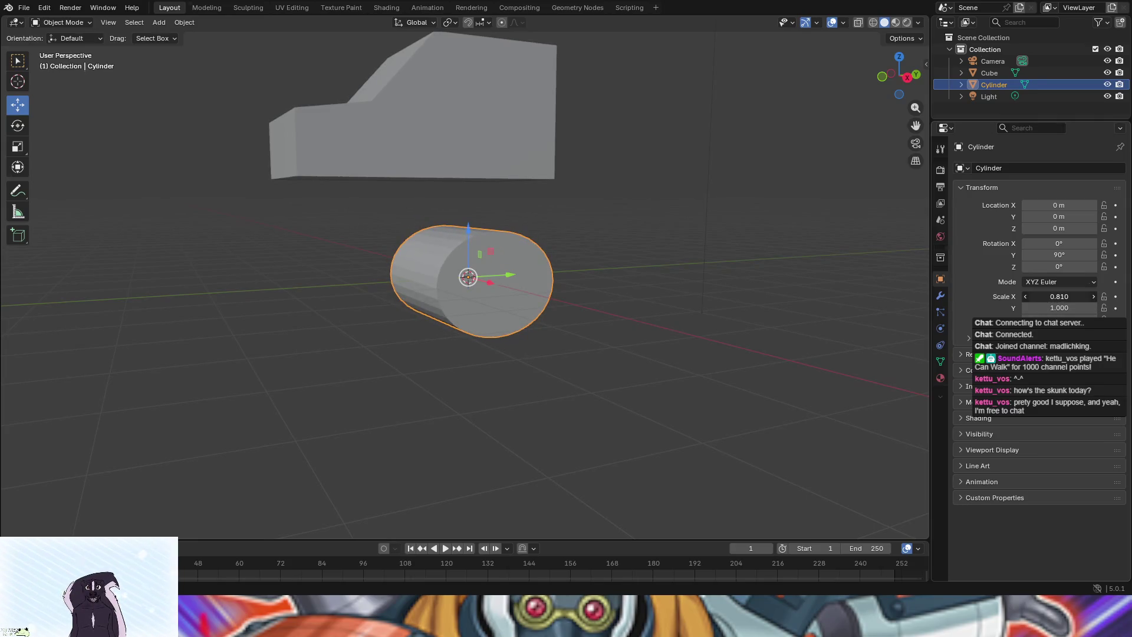
pyautogui.press('Escape')
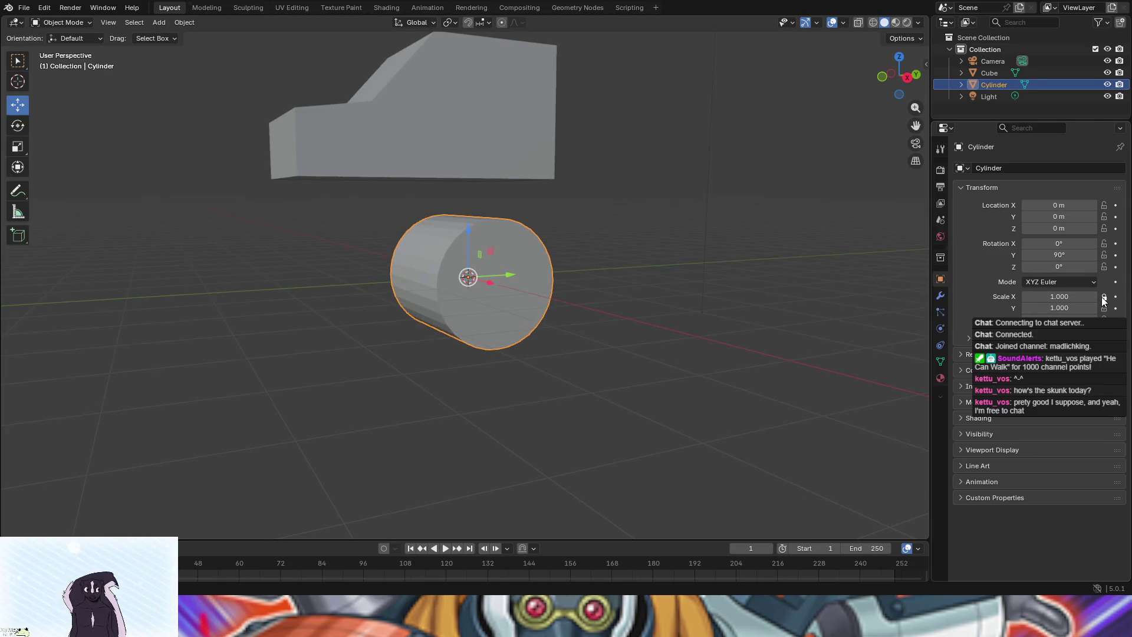
pyautogui.click(1104, 298)
pyautogui.moveTo(1055, 298); pyautogui.dragTo(979, 300)
pyautogui.press('Escape')
pyautogui.click(1104, 308)
pyautogui.moveTo(825, 310)
pyautogui.mouseDown()
pyautogui.moveTo(793, 313)
pyautogui.moveTo(866, 302)
pyautogui.moveTo(109, 314)
pyautogui.mouseUp()
pyautogui.hotkey('ctrl', 'z')
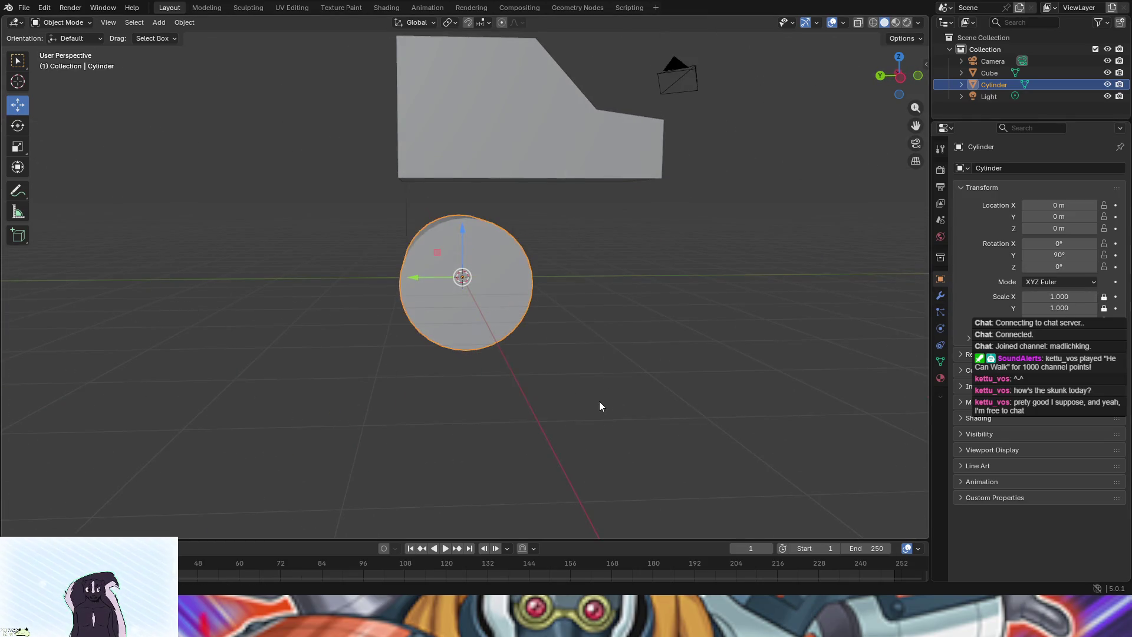
pyautogui.click(1103, 296)
# Enter Edit Mode with the Scale tool, view along X, and undo a vertical squash
pyautogui.click(1064, 282)
pyautogui.click(69, 23)
pyautogui.click(66, 49)
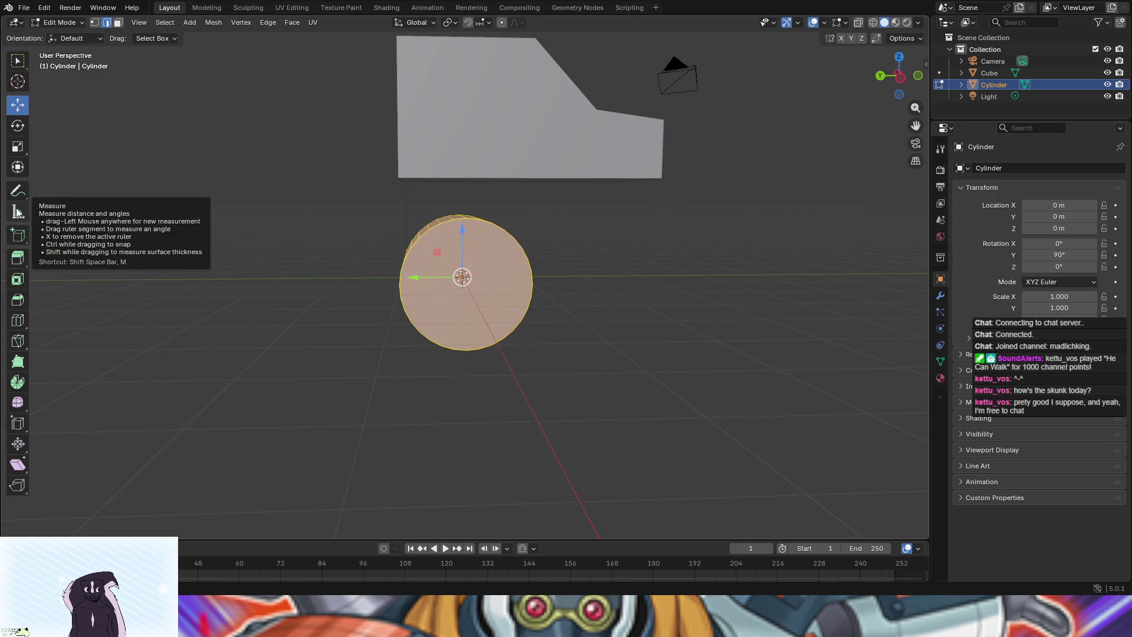
pyautogui.click(19, 145)
pyautogui.moveTo(533, 262)
pyautogui.mouseDown()
pyautogui.moveTo(700, 291)
pyautogui.moveTo(573, 280)
pyautogui.moveTo(538, 255)
pyautogui.moveTo(558, 259)
pyautogui.mouseUp()
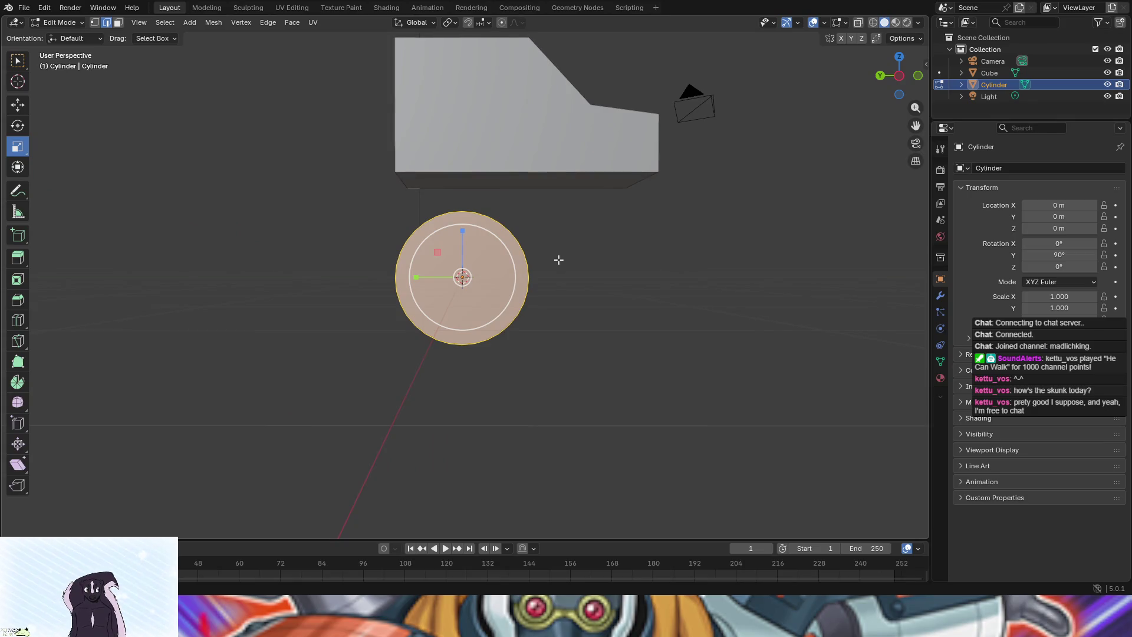
pyautogui.click(900, 76)
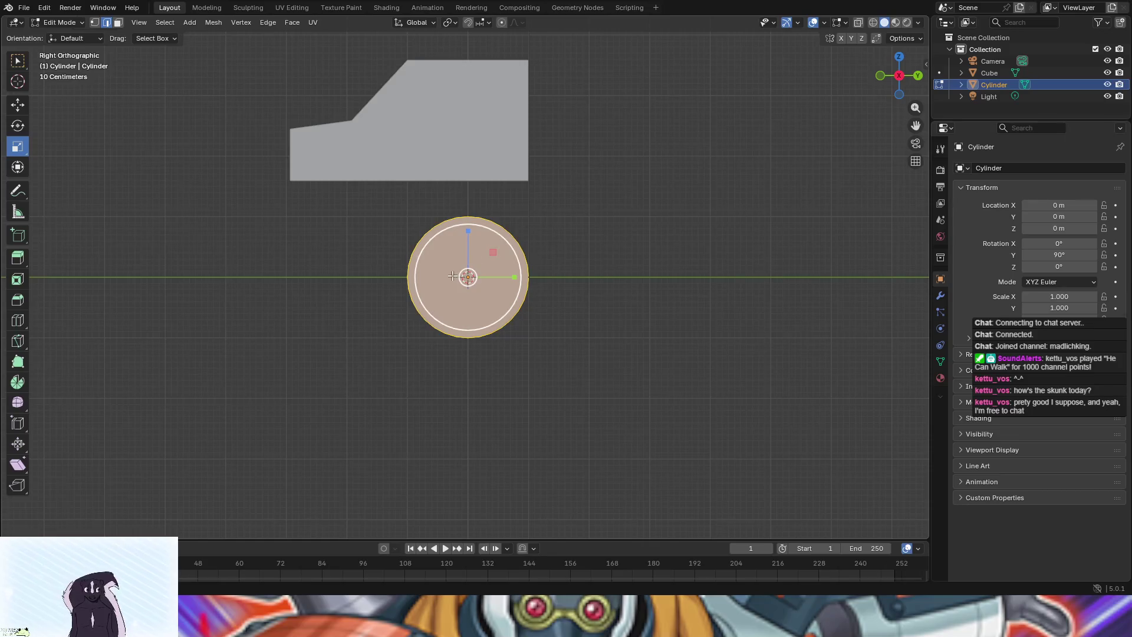
pyautogui.moveTo(467, 230)
pyautogui.mouseDown()
pyautogui.moveTo(467, 241)
pyautogui.moveTo(466, 208)
pyautogui.moveTo(467, 323)
pyautogui.mouseUp()
pyautogui.hotkey('ctrl', 'z')
# Lock X scale and retry squashing, cancelling back to 1.000 in Object Mode
pyautogui.click(1103, 297)
pyautogui.moveTo(469, 232); pyautogui.dragTo(468, 245)
pyautogui.hotkey('ctrl', 'z')
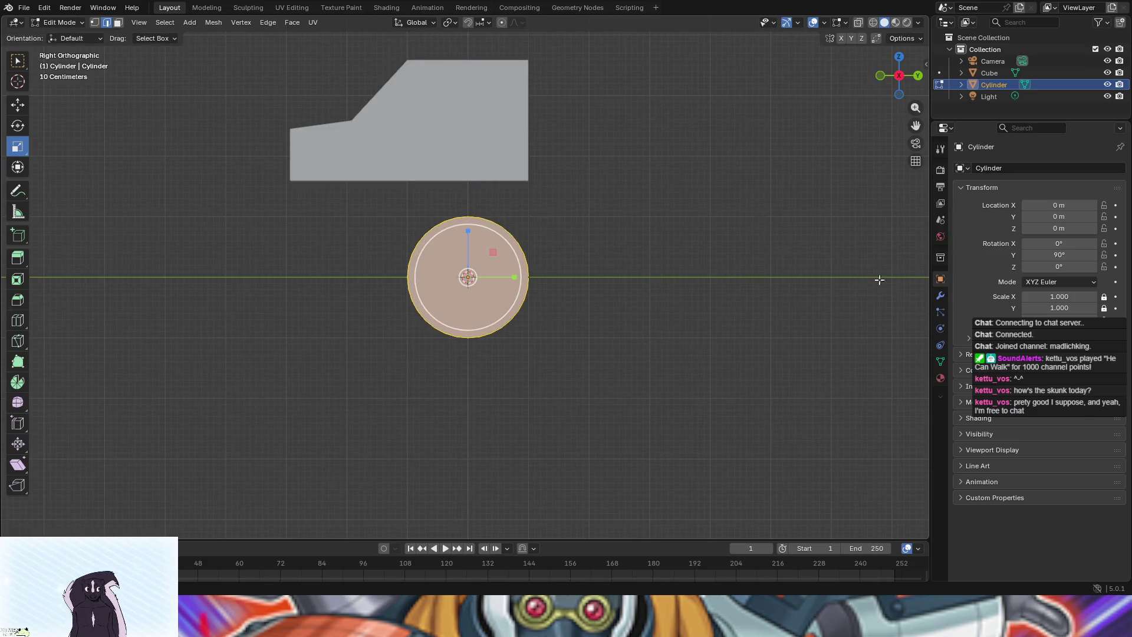
pyautogui.moveTo(1048, 297); pyautogui.dragTo(1034, 307)
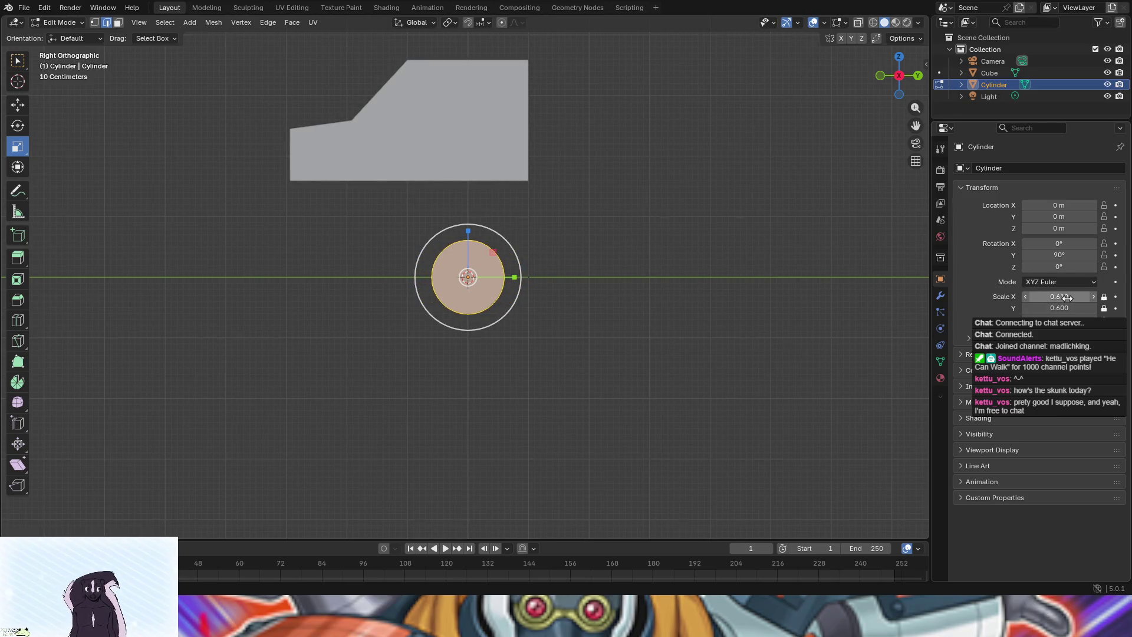
pyautogui.press('Tab')
pyautogui.hotkey('alt', 's')
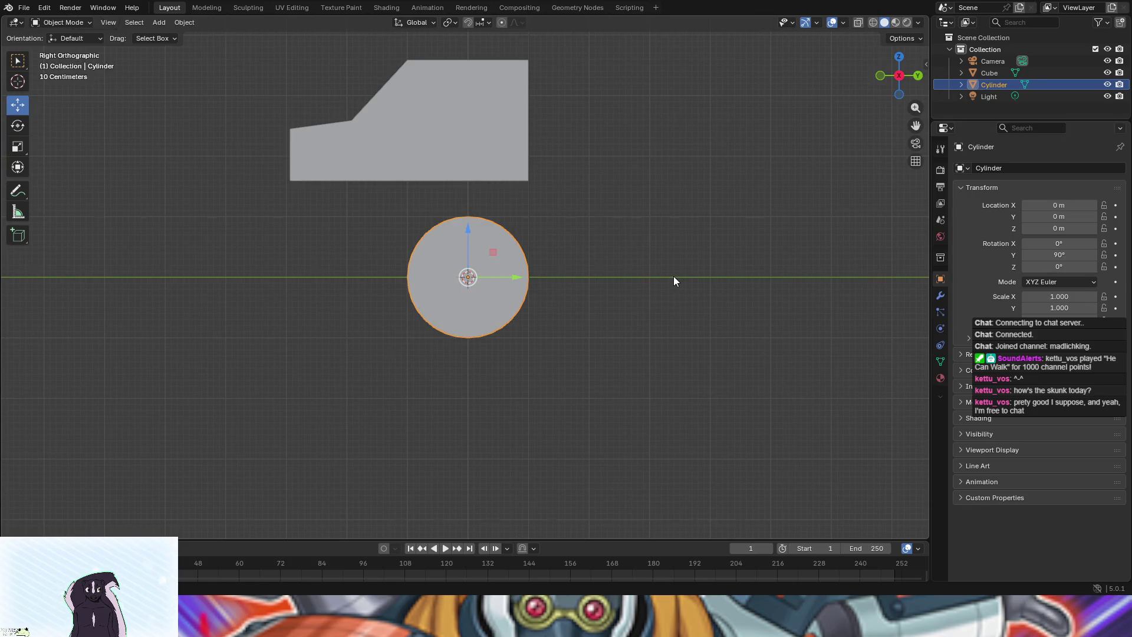
# Keyframe the cylinder's X, Y and Z scale and drag Y scale down
pyautogui.click(1115, 307)
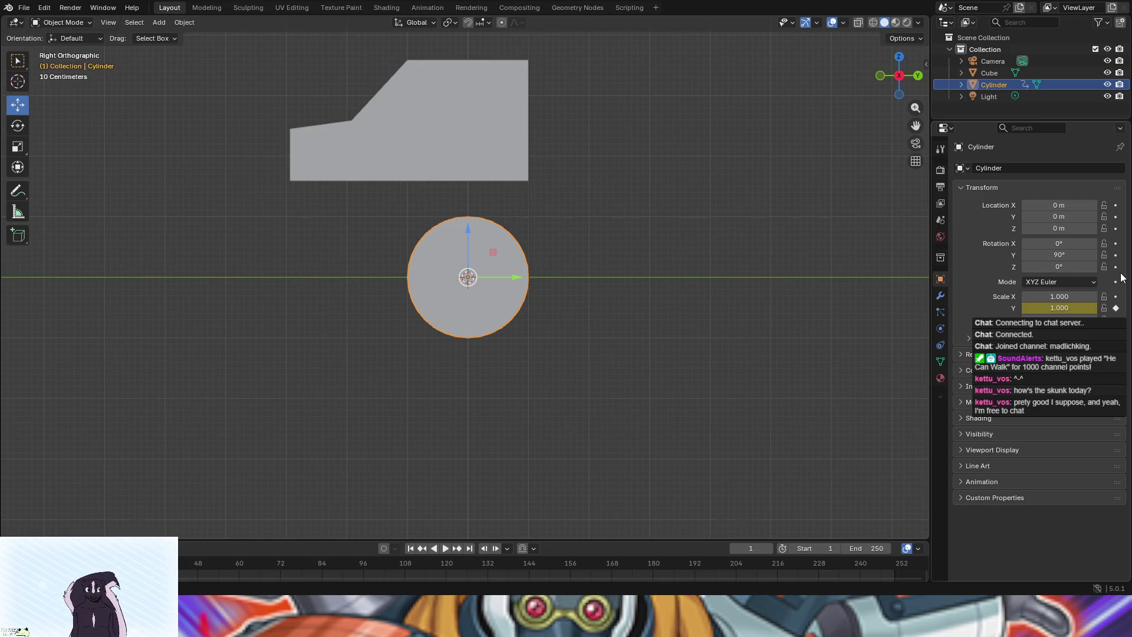
pyautogui.click(1115, 296)
pyautogui.click(1115, 319)
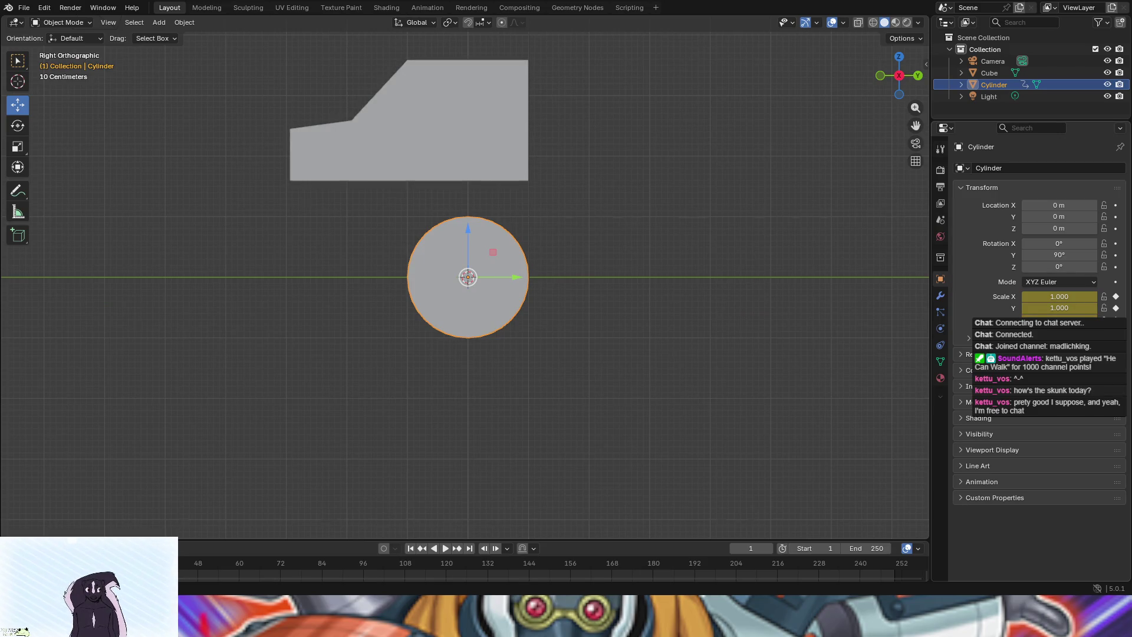
pyautogui.moveTo(1104, 310)
pyautogui.mouseDown()
pyautogui.moveTo(1104, 296)
pyautogui.moveTo(1037, 307)
pyautogui.moveTo(1057, 296)
pyautogui.moveTo(1034, 296)
pyautogui.moveTo(1049, 307)
pyautogui.moveTo(1028, 307)
pyautogui.mouseUp()
# Enter 0.200 for Scale X and Scale Y, then view the cylinder along X
pyautogui.click(1069, 297)
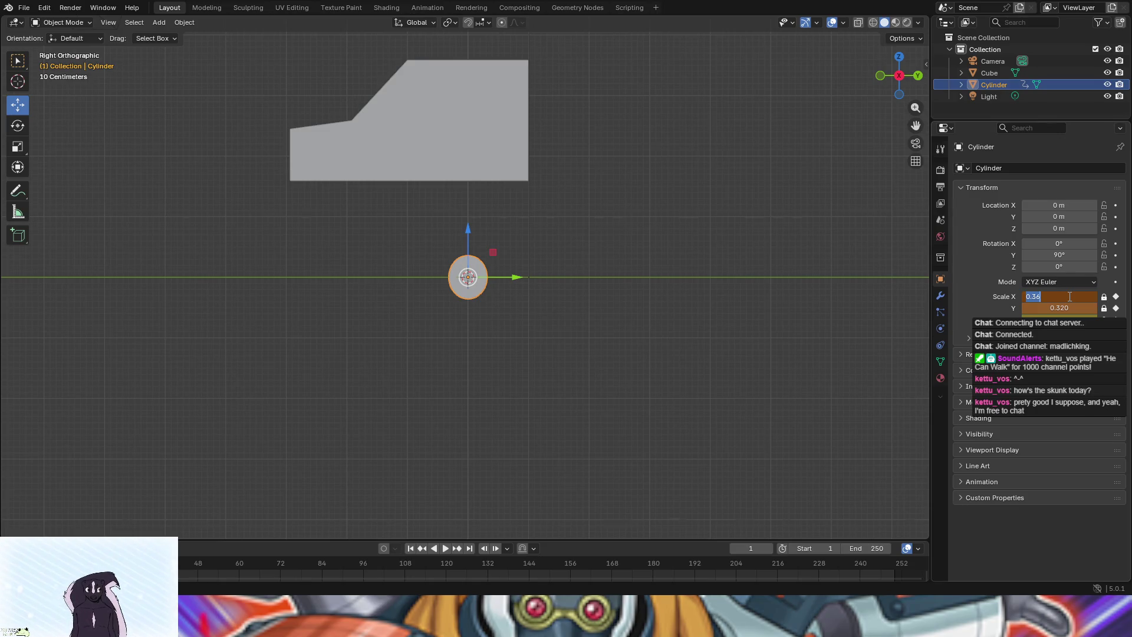
pyautogui.press('BackSpace')
pyautogui.press('Return')
pyautogui.click(1052, 308)
pyautogui.press('BackSpace')
pyautogui.press('Return')
pyautogui.moveTo(513, 287)
pyautogui.mouseDown()
pyautogui.moveTo(631, 264)
pyautogui.moveTo(634, 334)
pyautogui.moveTo(644, 299)
pyautogui.moveTo(770, 299)
pyautogui.mouseUp()
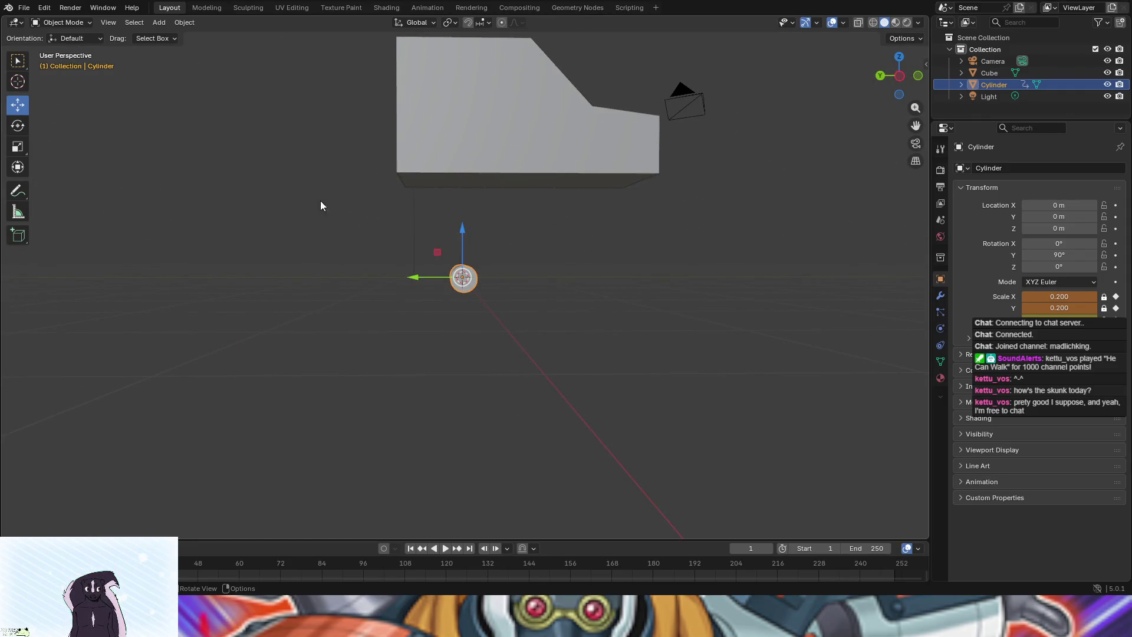
pyautogui.click(898, 76)
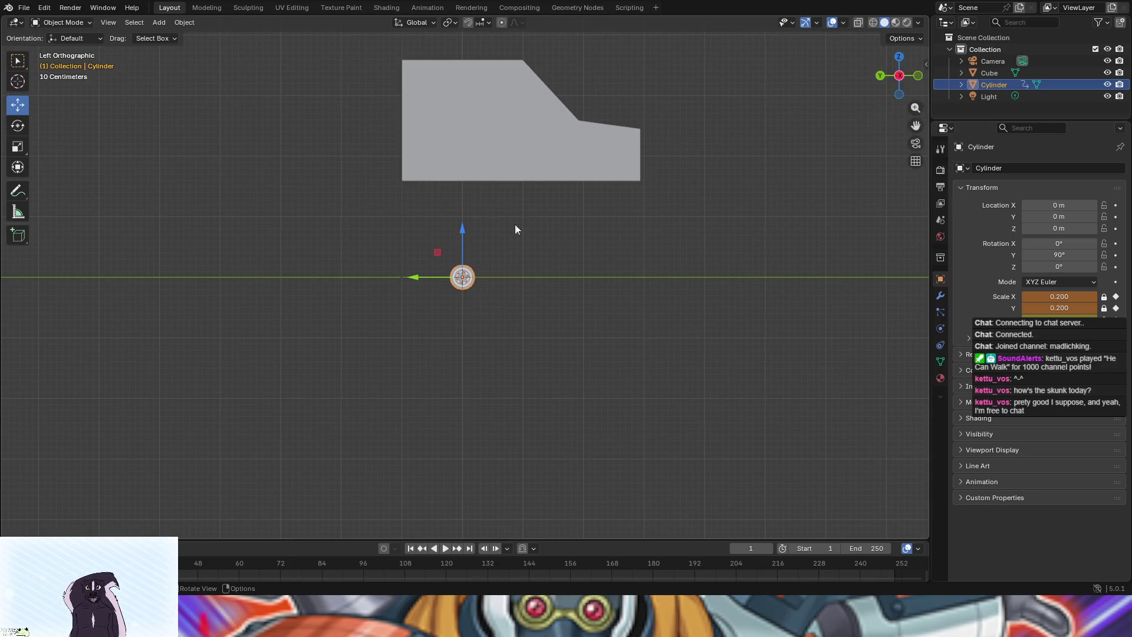
pyautogui.moveTo(412, 277); pyautogui.dragTo(531, 277)
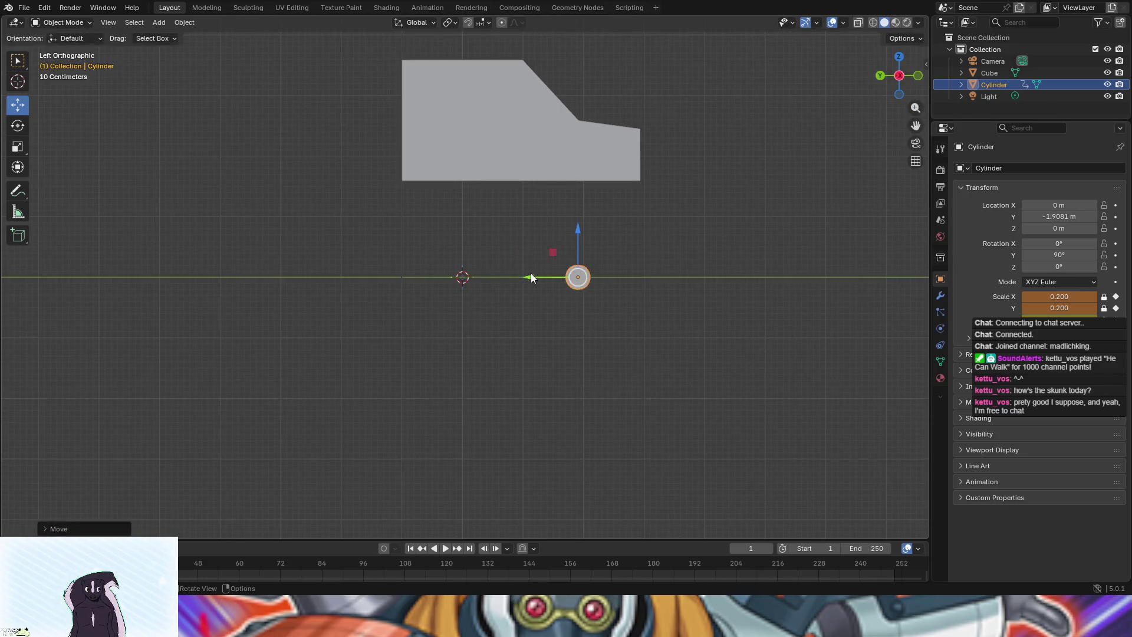
pyautogui.hotkey('ctrl', 'z')
pyautogui.hotkey('ctrl', 'c')
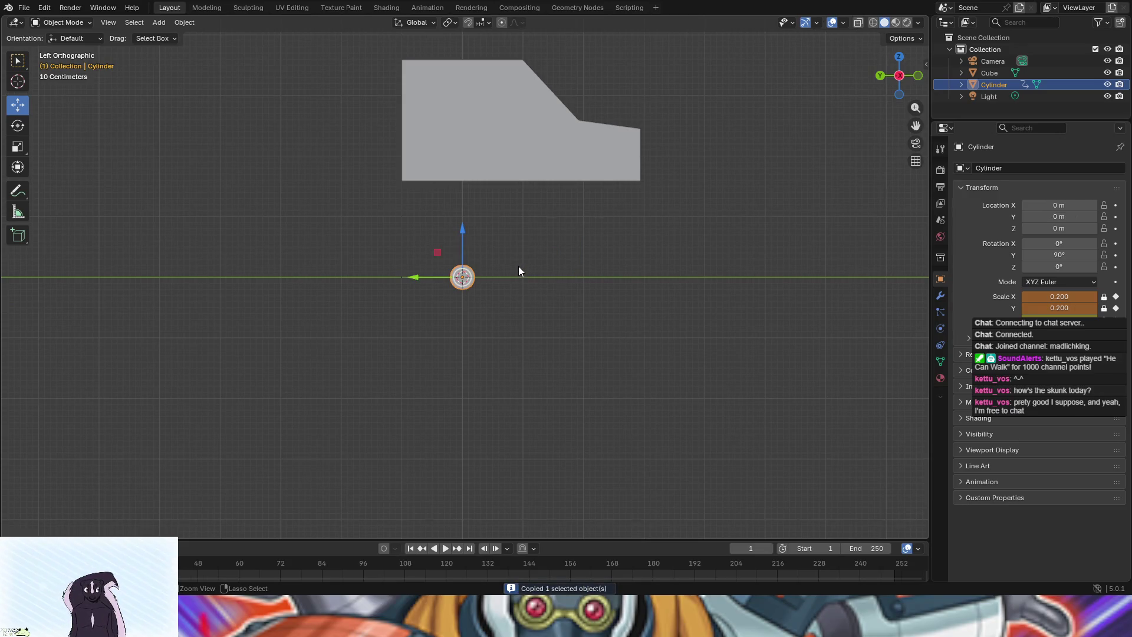
pyautogui.hotkey('ctrl', 'v')
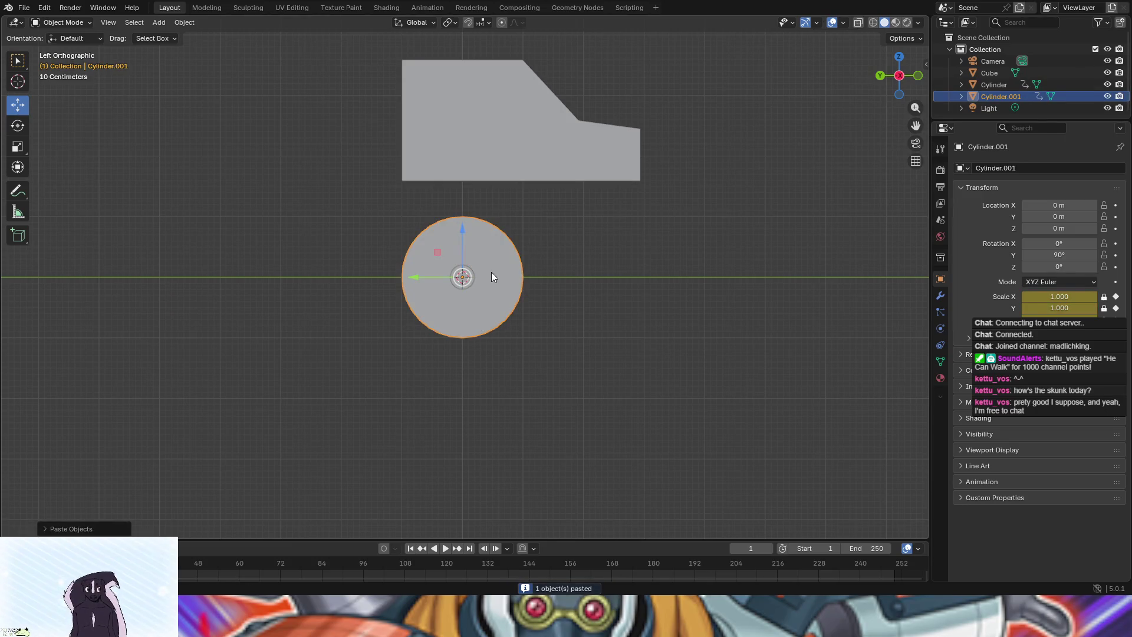
pyautogui.hotkey('ctrl', 'z')
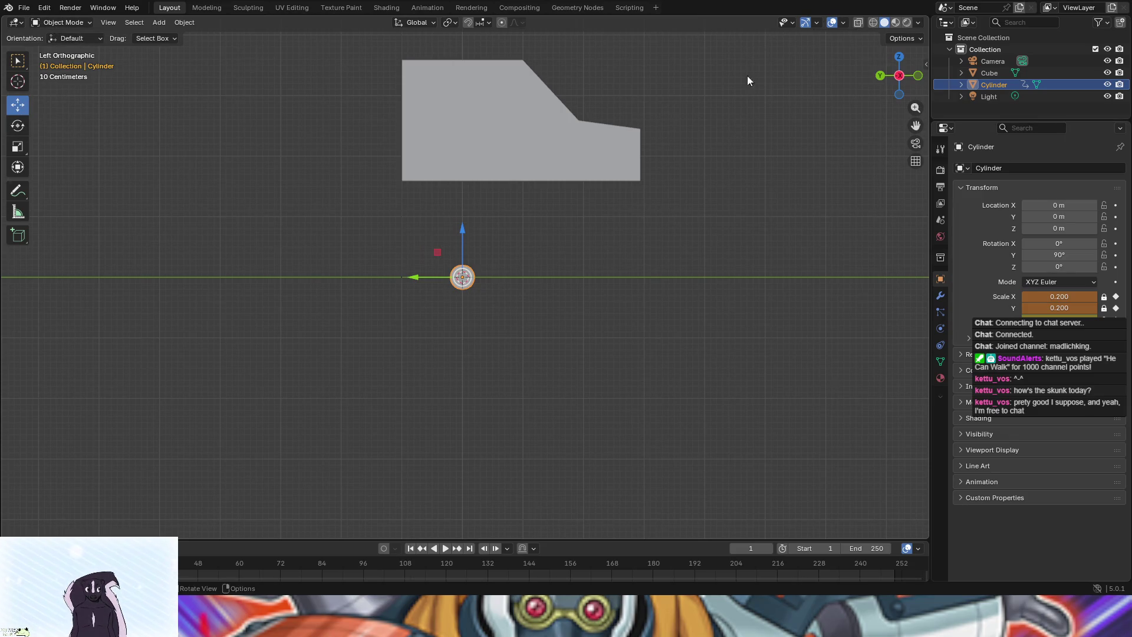
pyautogui.rightClick(996, 84)
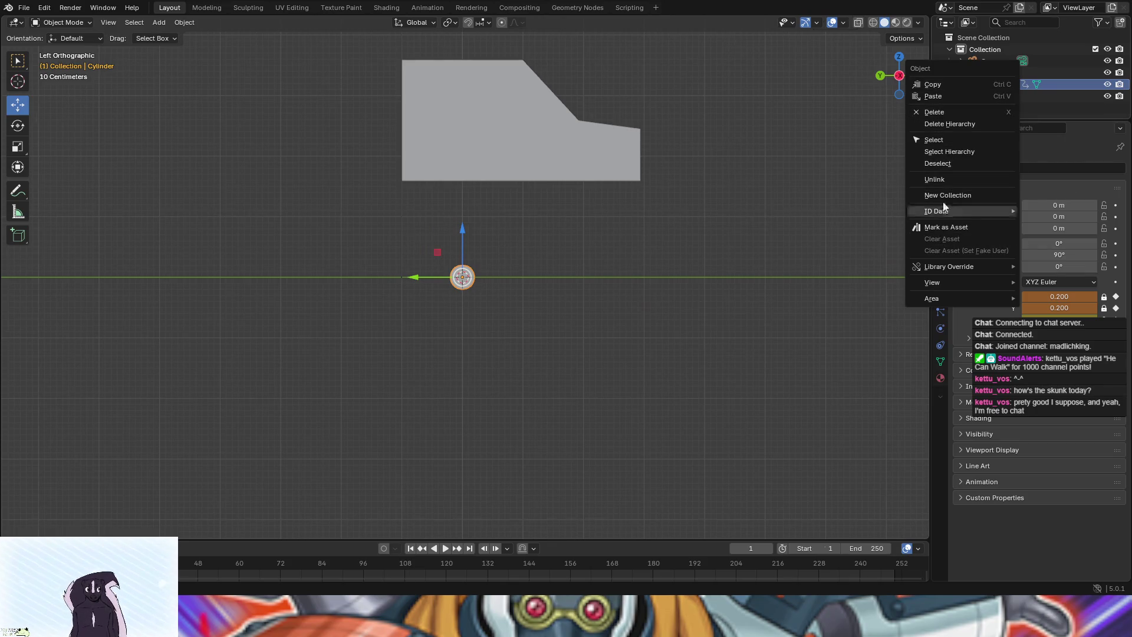
# Copy the Cylinder and paste it into the Collection as Cylinder.001
pyautogui.click(939, 84)
pyautogui.click(977, 50)
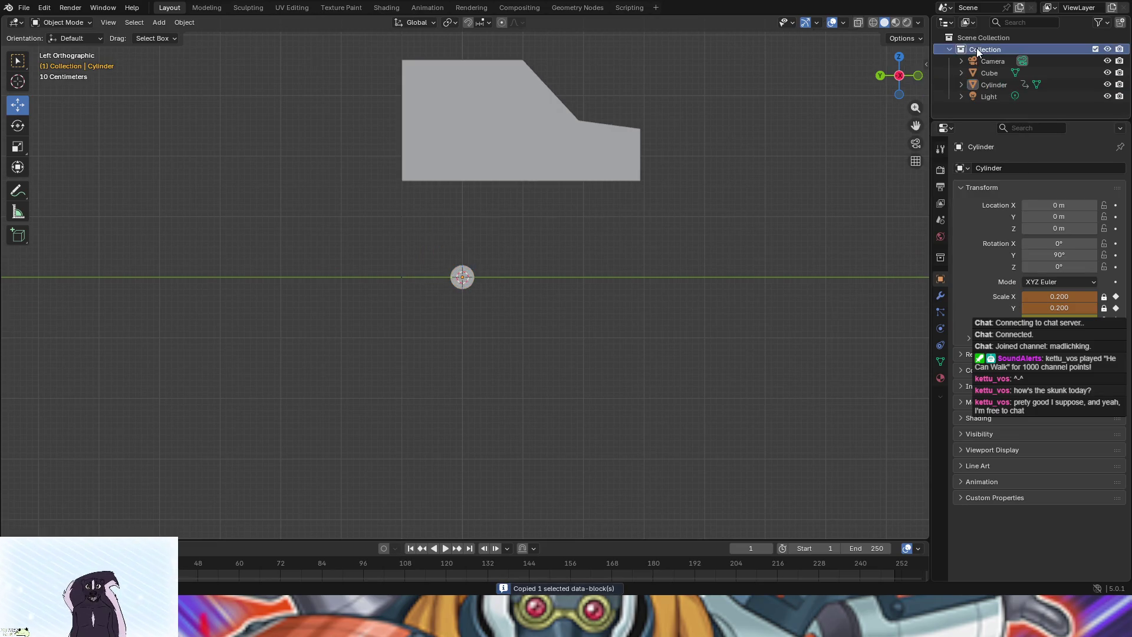
pyautogui.rightClick(977, 50)
pyautogui.click(908, 94)
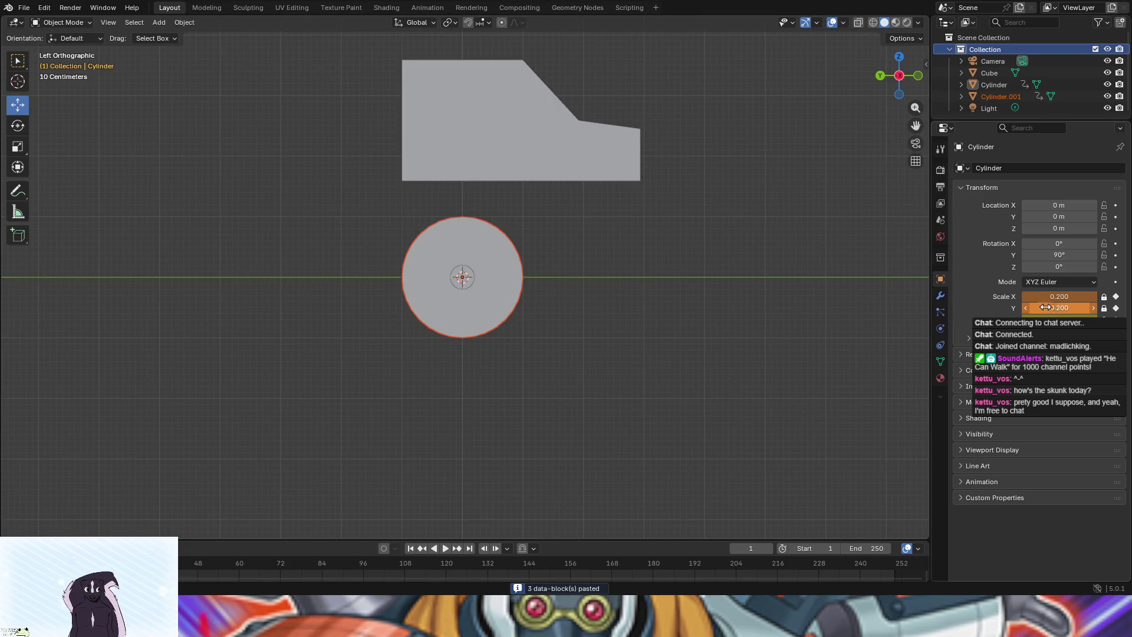
# Set Cylinder.001's X and Y scale to 0.2
pyautogui.click(513, 267)
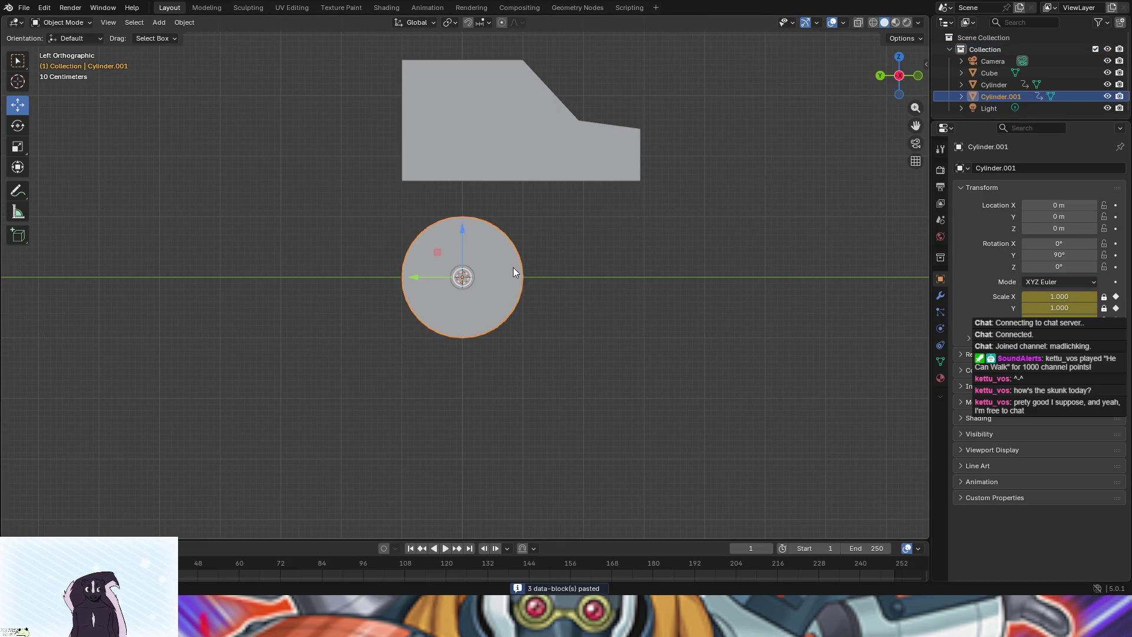
pyautogui.click(1043, 297)
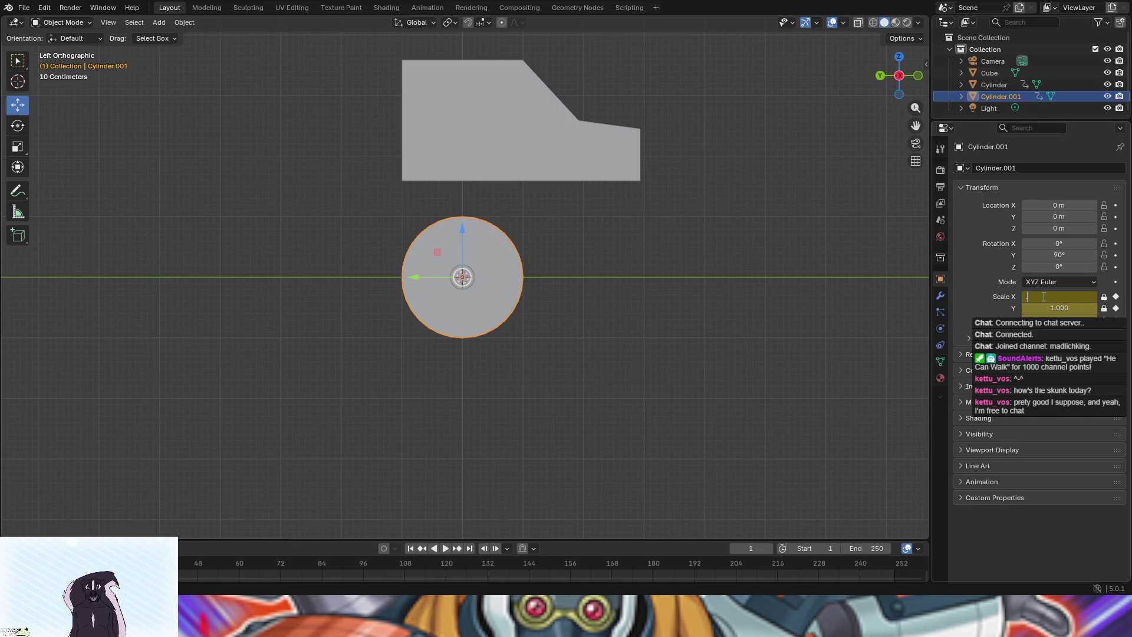
pyautogui.write('2')
pyautogui.press('Return')
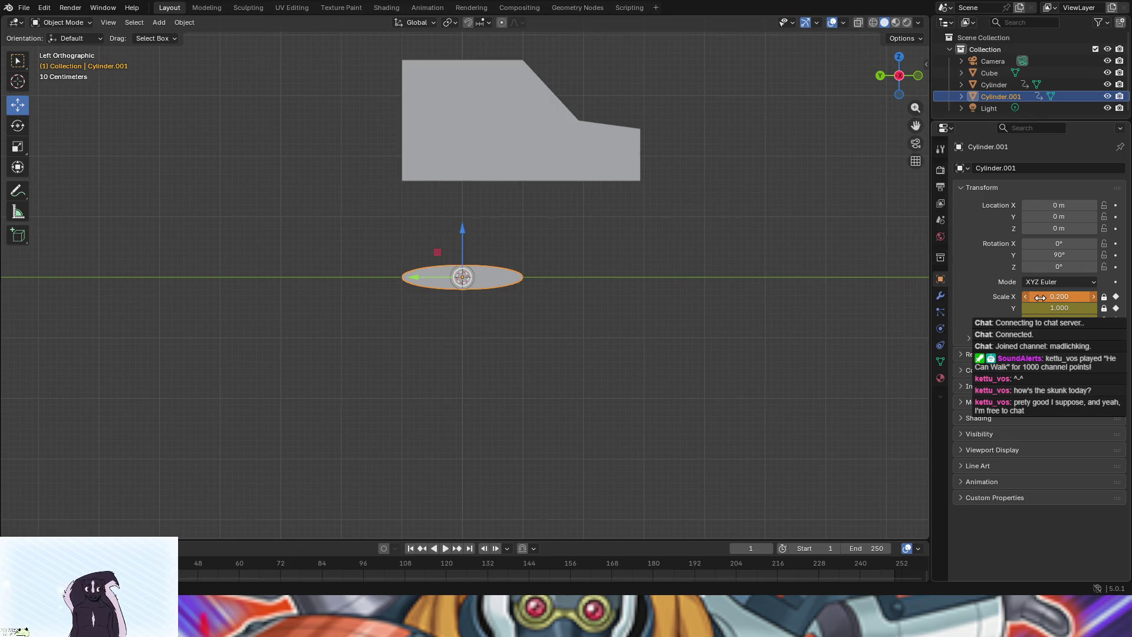
pyautogui.click(1049, 309)
pyautogui.write('0.2')
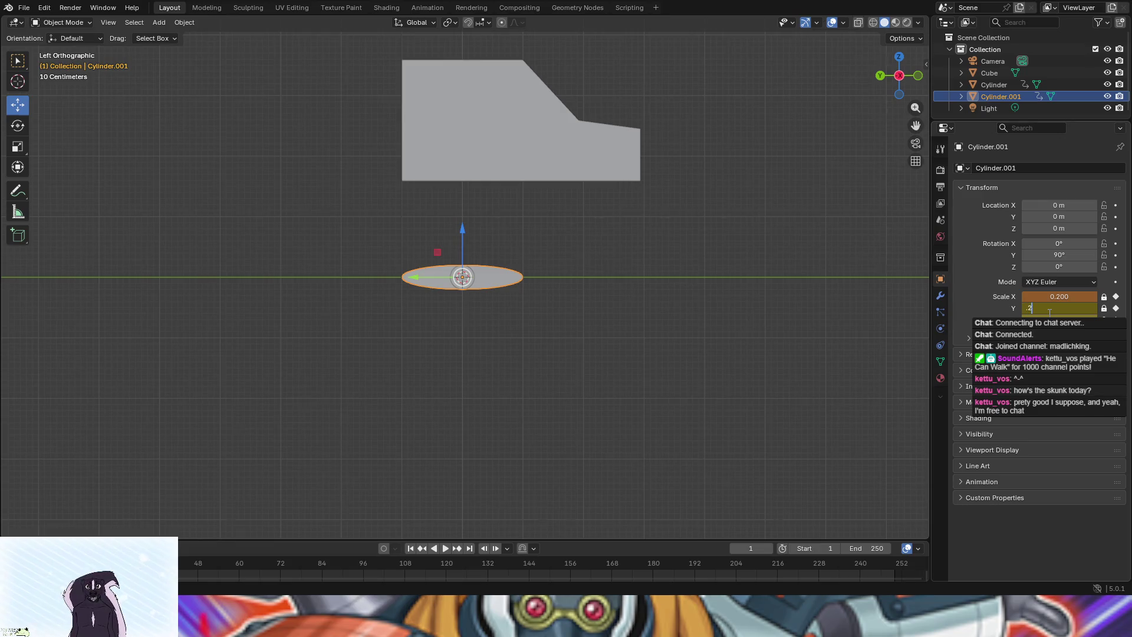
pyautogui.press('Return')
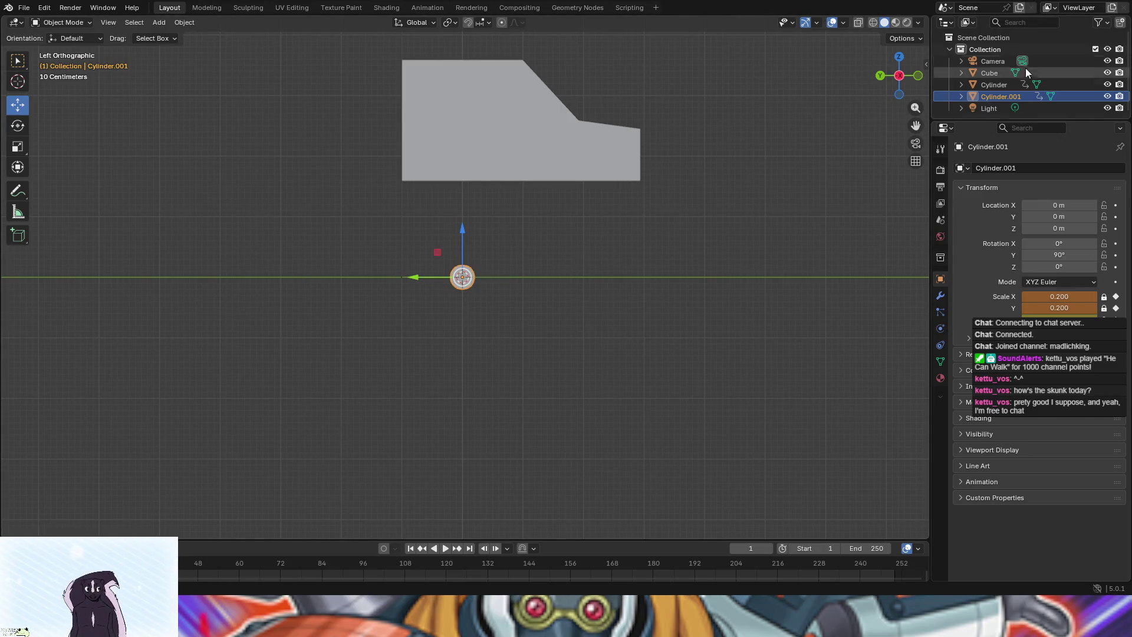
# Clear the scale keyframes on the original Cylinder and check its empty modifier stack
pyautogui.keyDown('ctrl'); pyautogui.click(971, 85); pyautogui.keyUp('ctrl')
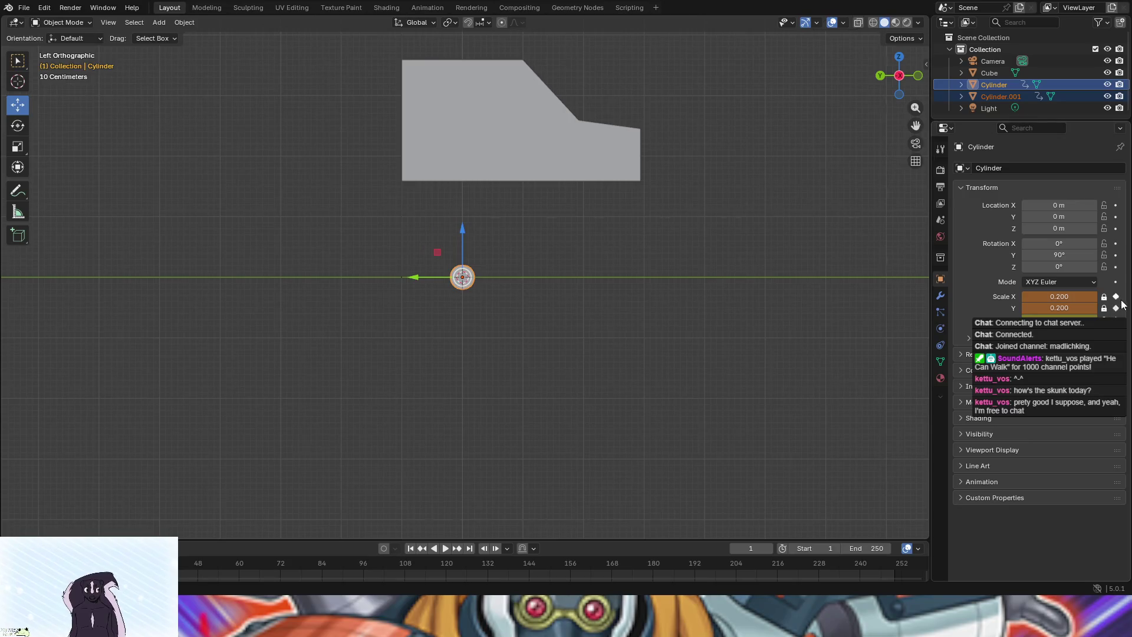
pyautogui.click(1104, 296)
pyautogui.click(1104, 308)
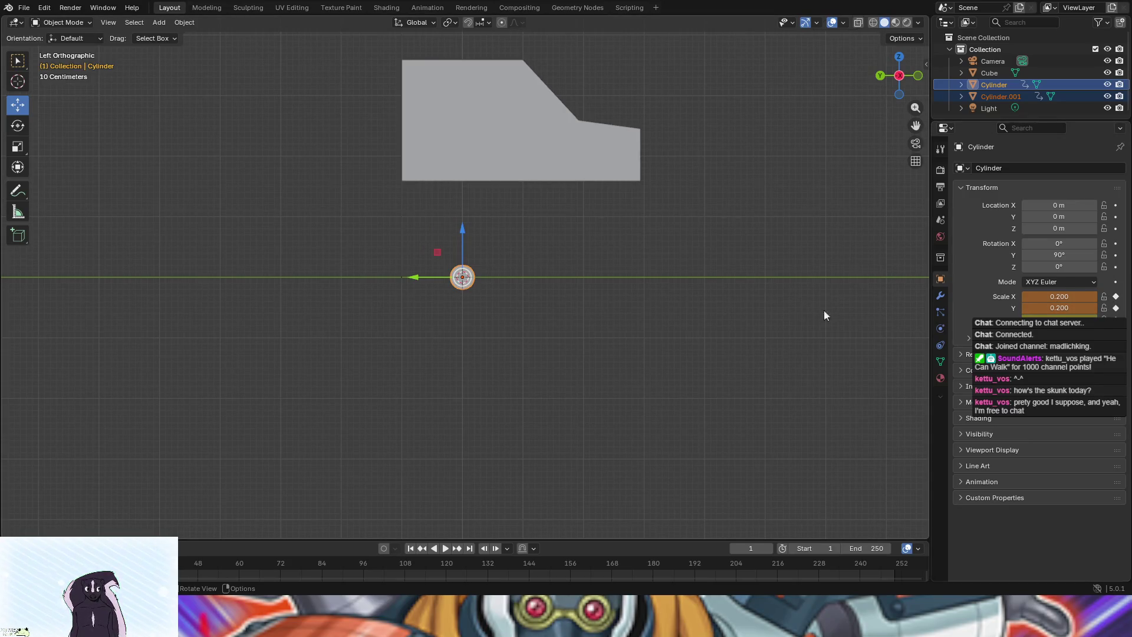
pyautogui.click(1103, 296)
pyautogui.click(1103, 297)
pyautogui.click(1115, 297)
pyautogui.click(1115, 308)
pyautogui.click(1115, 319)
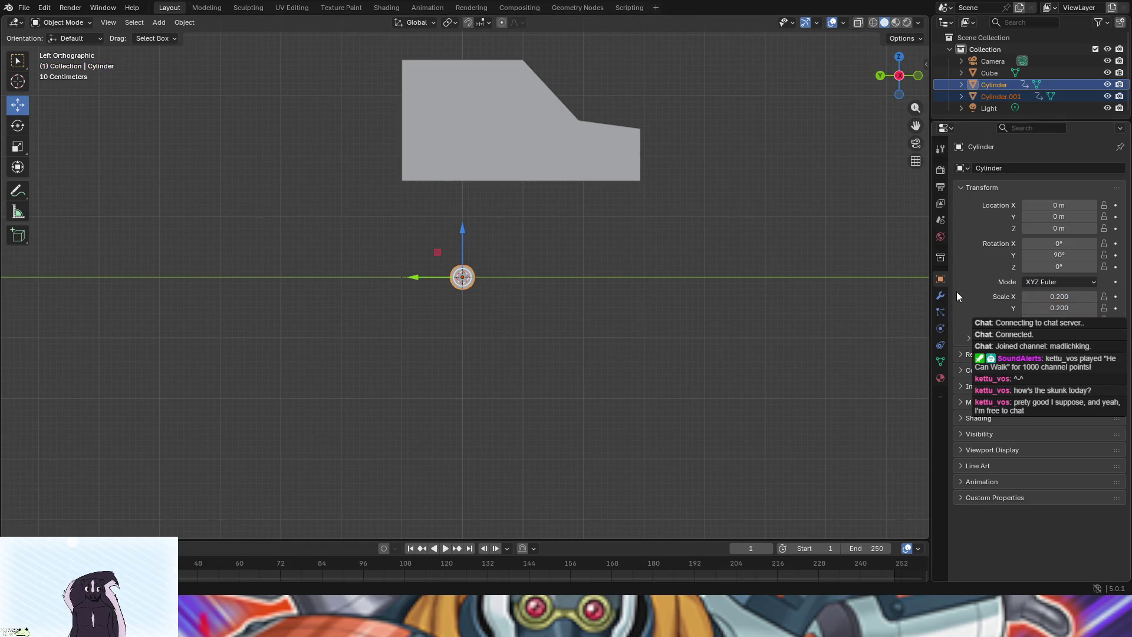
pyautogui.click(943, 301)
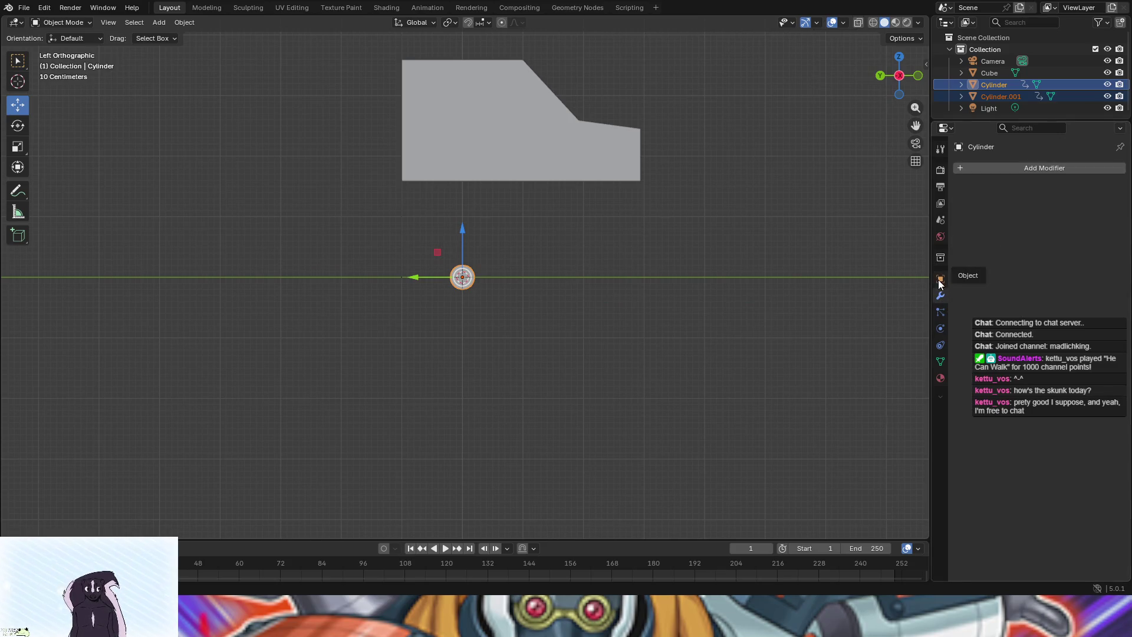
pyautogui.click(939, 281)
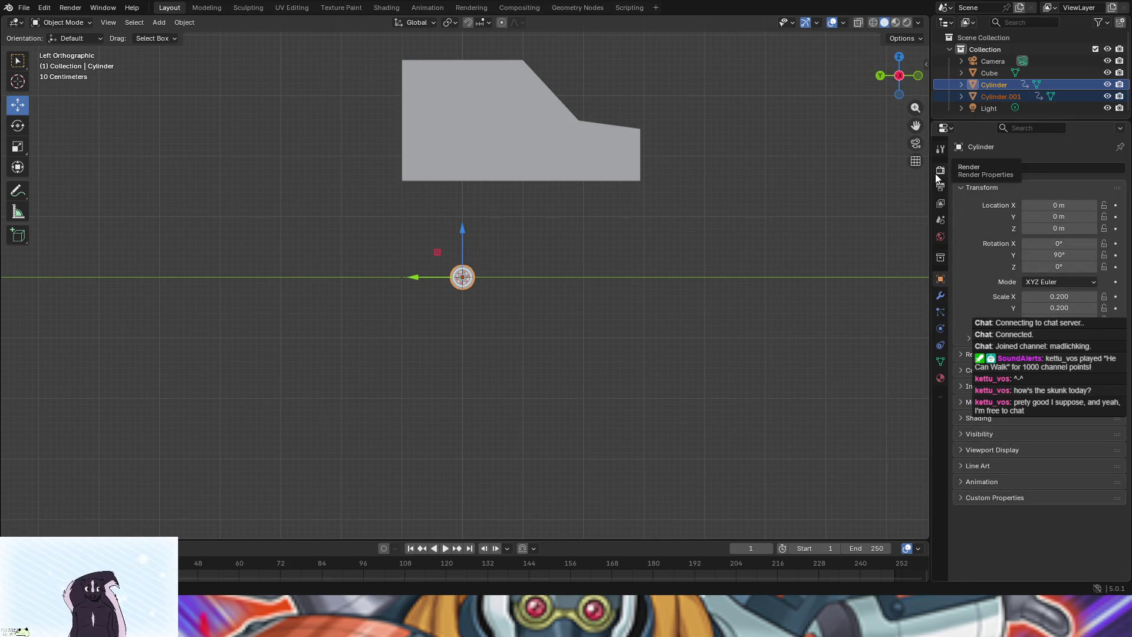
pyautogui.rightClick(461, 277)
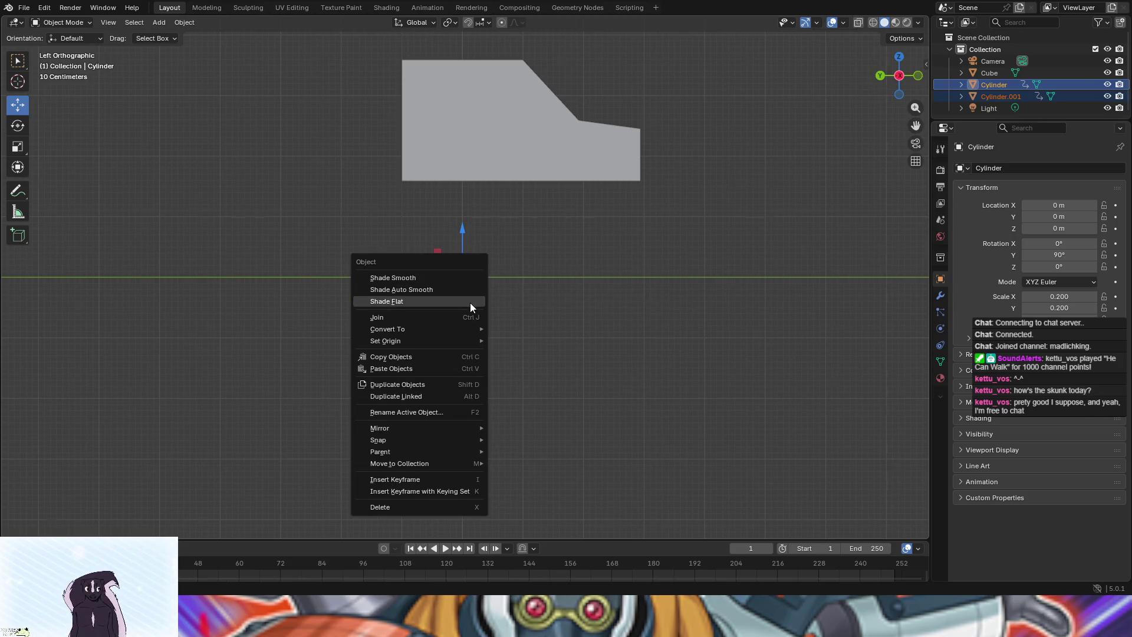
pyautogui.moveTo(433, 427)
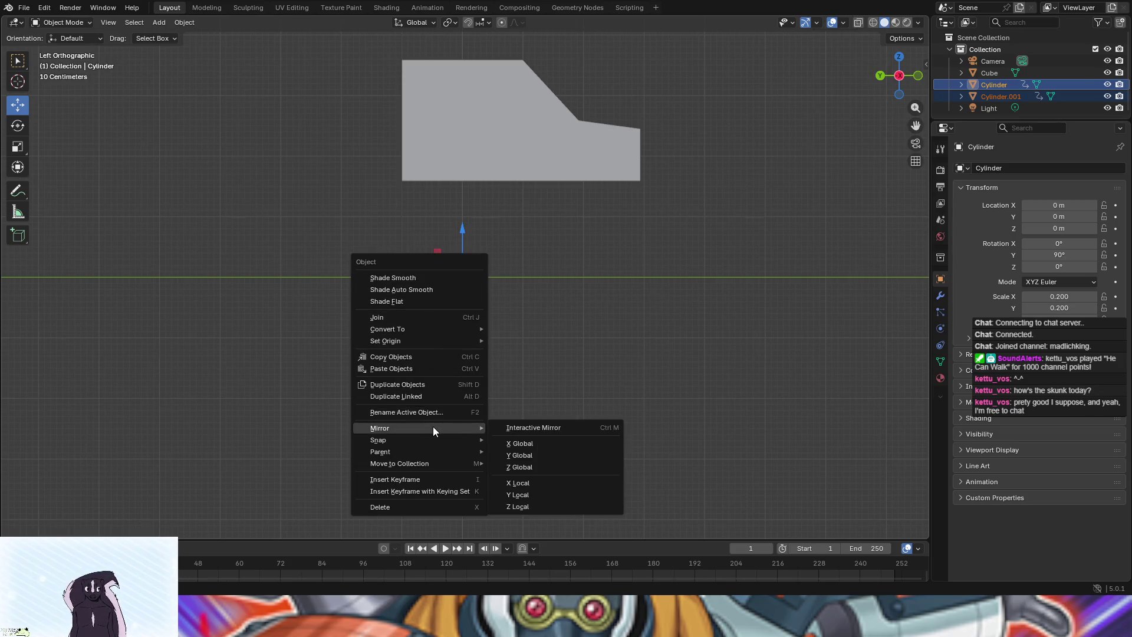
pyautogui.moveTo(425, 341)
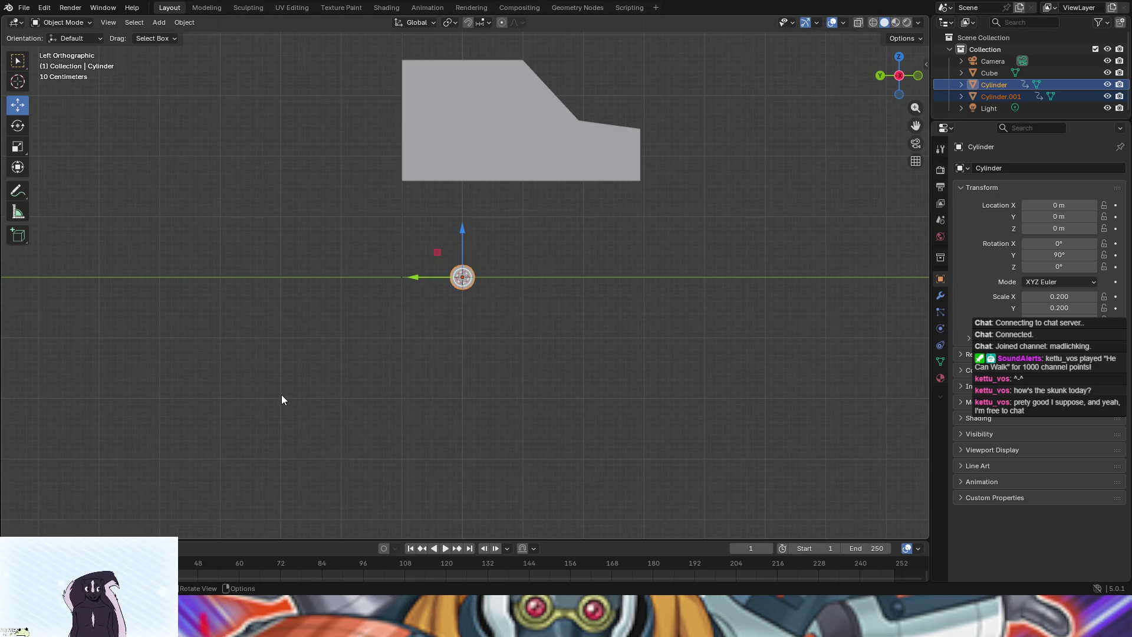
pyautogui.click(315, 168)
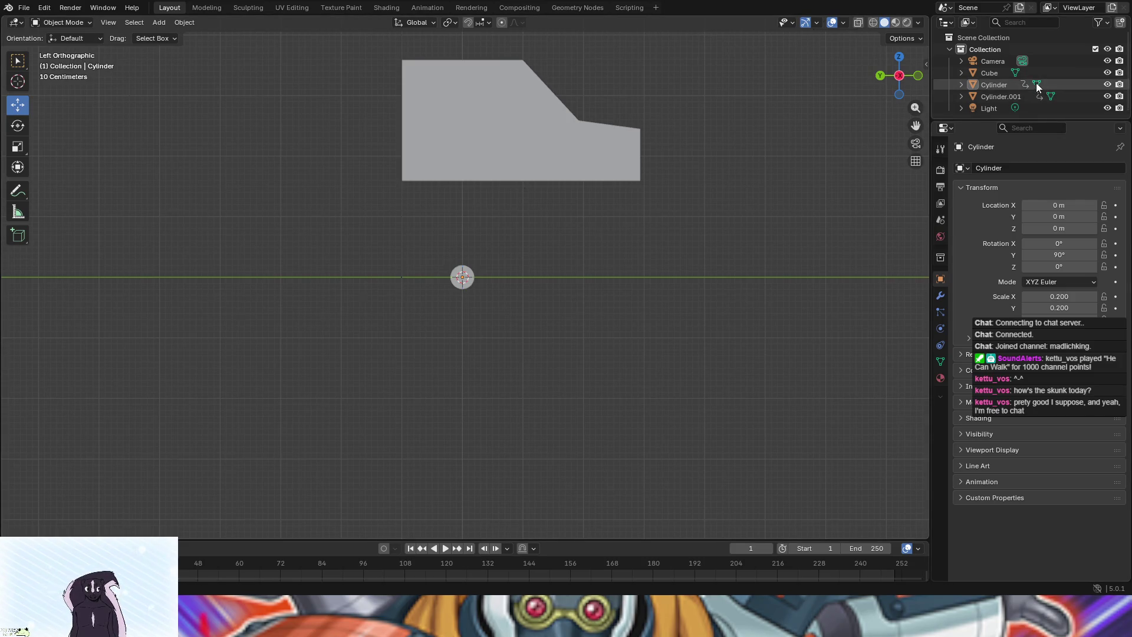
pyautogui.click(997, 86)
# Slide the two wheel cylinders apart along Y beneath the body
pyautogui.rightClick(981, 87)
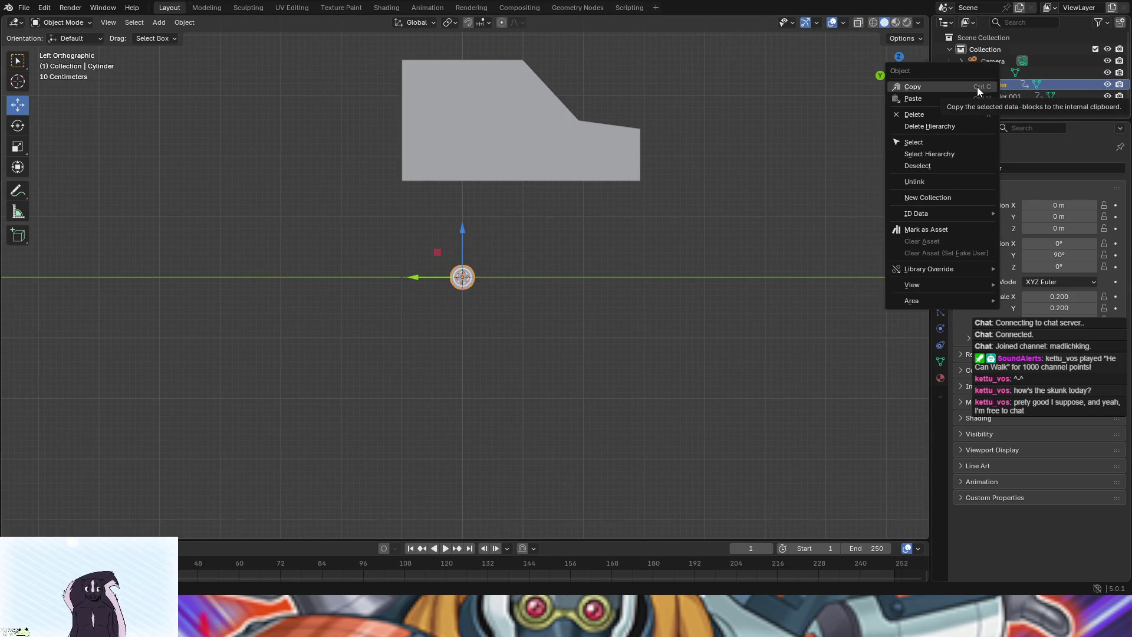
pyautogui.click(748, 259)
pyautogui.moveTo(412, 276); pyautogui.dragTo(533, 270)
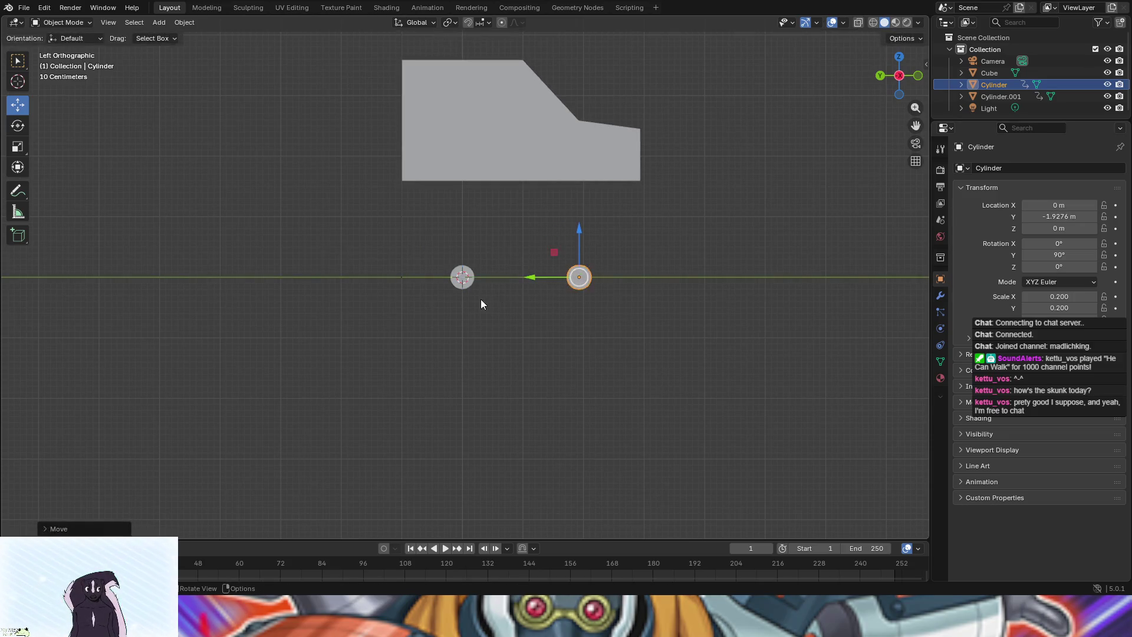
pyautogui.click(462, 278)
pyautogui.moveTo(418, 277); pyautogui.dragTo(408, 277)
pyautogui.click(539, 228)
pyautogui.moveTo(538, 228)
pyautogui.mouseDown()
pyautogui.moveTo(514, 291)
pyautogui.moveTo(640, 296)
pyautogui.moveTo(600, 308)
pyautogui.mouseUp()
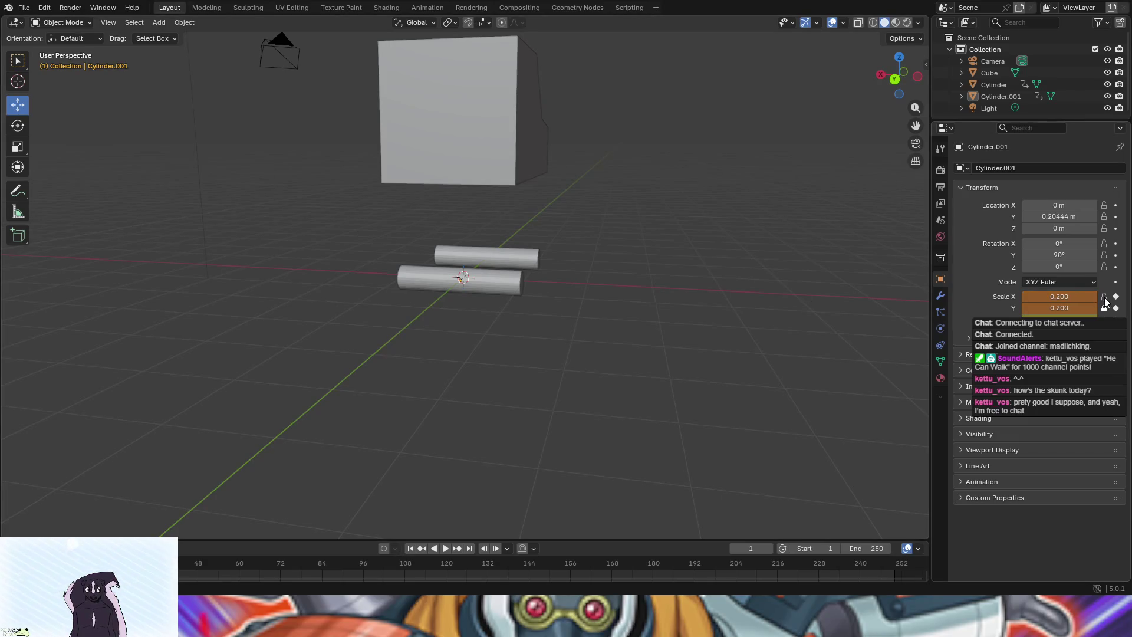
# Remove Cylinder.001's X, Y and Z scale keyframes, then bring up Cylinder's object menu
pyautogui.click(1115, 319)
pyautogui.click(1115, 308)
pyautogui.click(1116, 297)
pyautogui.click(995, 85)
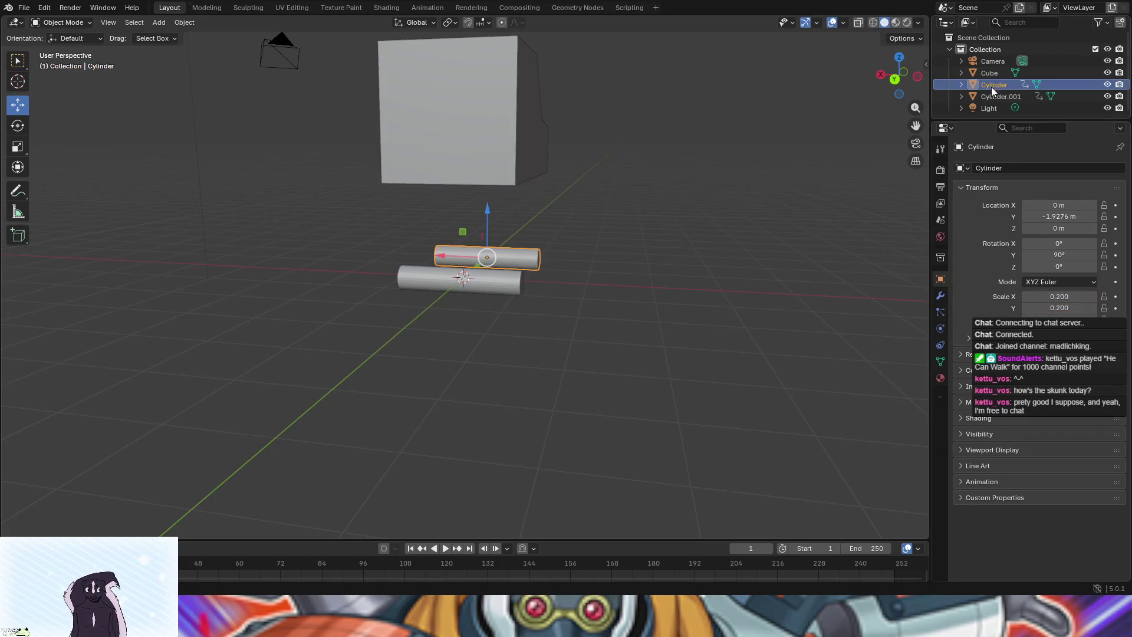
pyautogui.rightClick(511, 255)
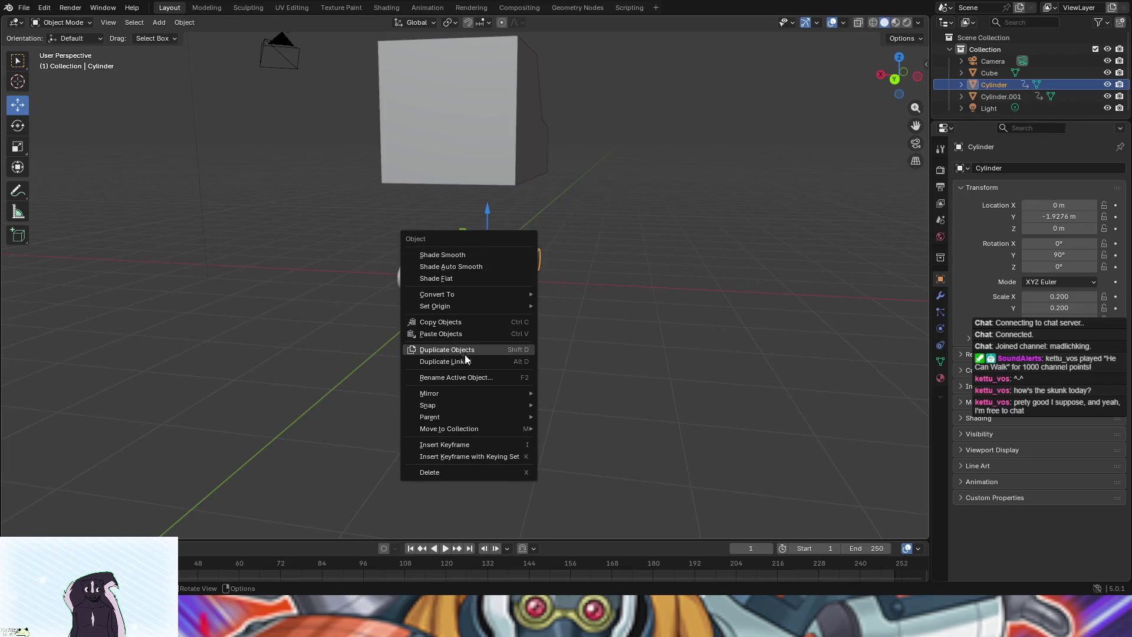
pyautogui.moveTo(486, 434)
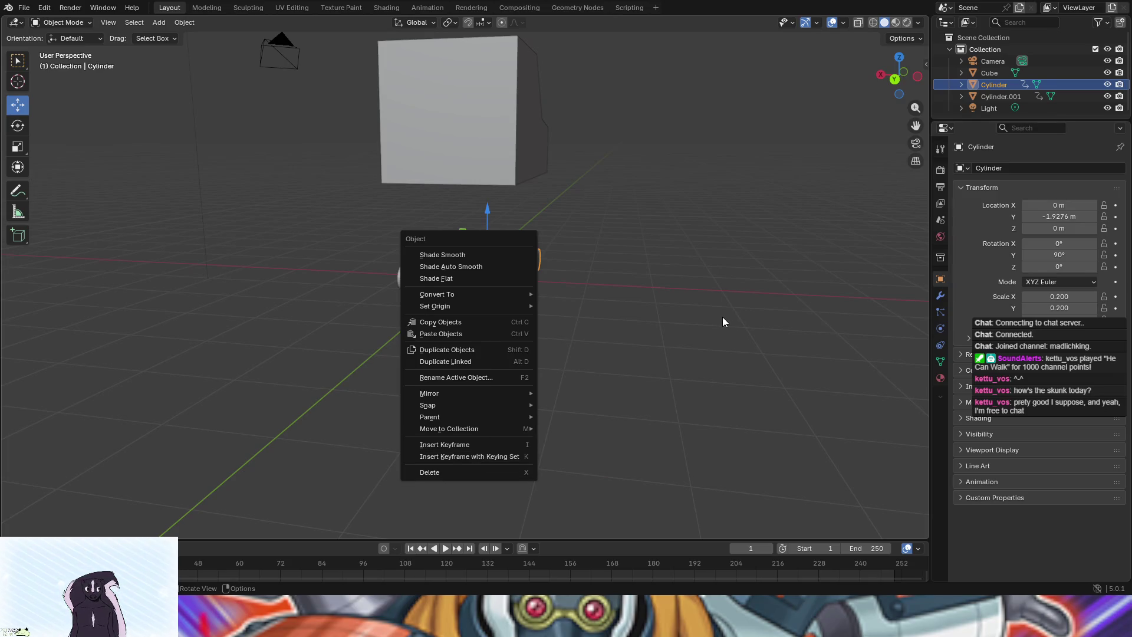
# Lower the cube body down onto the wheels along Z
pyautogui.press('Escape')
pyautogui.moveTo(637, 300)
pyautogui.mouseDown()
pyautogui.moveTo(511, 292)
pyautogui.moveTo(508, 164)
pyautogui.mouseUp()
pyautogui.click(506, 148)
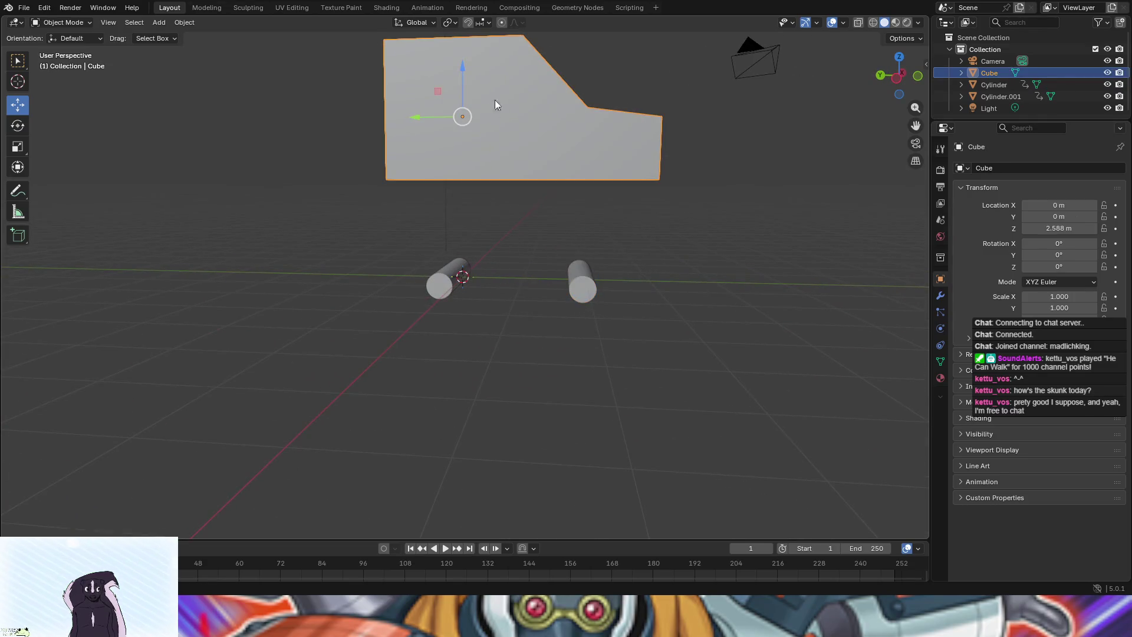
pyautogui.moveTo(462, 69)
pyautogui.mouseDown()
pyautogui.moveTo(492, 369)
pyautogui.moveTo(586, 380)
pyautogui.moveTo(644, 403)
pyautogui.moveTo(632, 380)
pyautogui.moveTo(536, 312)
pyautogui.mouseUp()
# Lengthen the front and rear wheel cylinders by dragging their scale fields
pyautogui.click(501, 289)
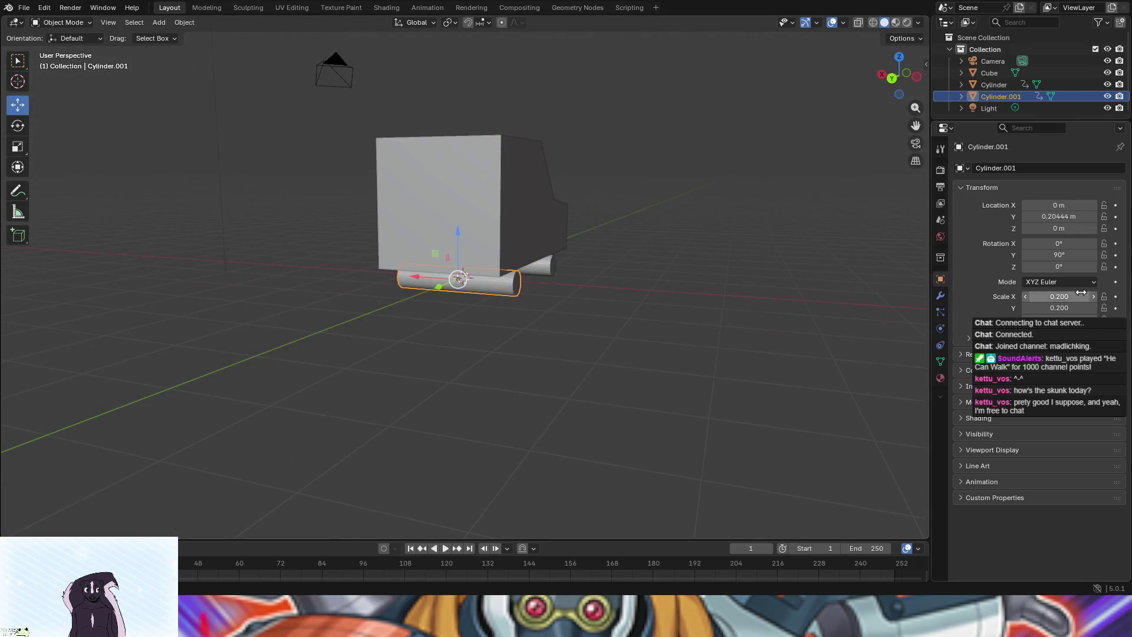
pyautogui.moveTo(1058, 319); pyautogui.dragTo(1078, 319)
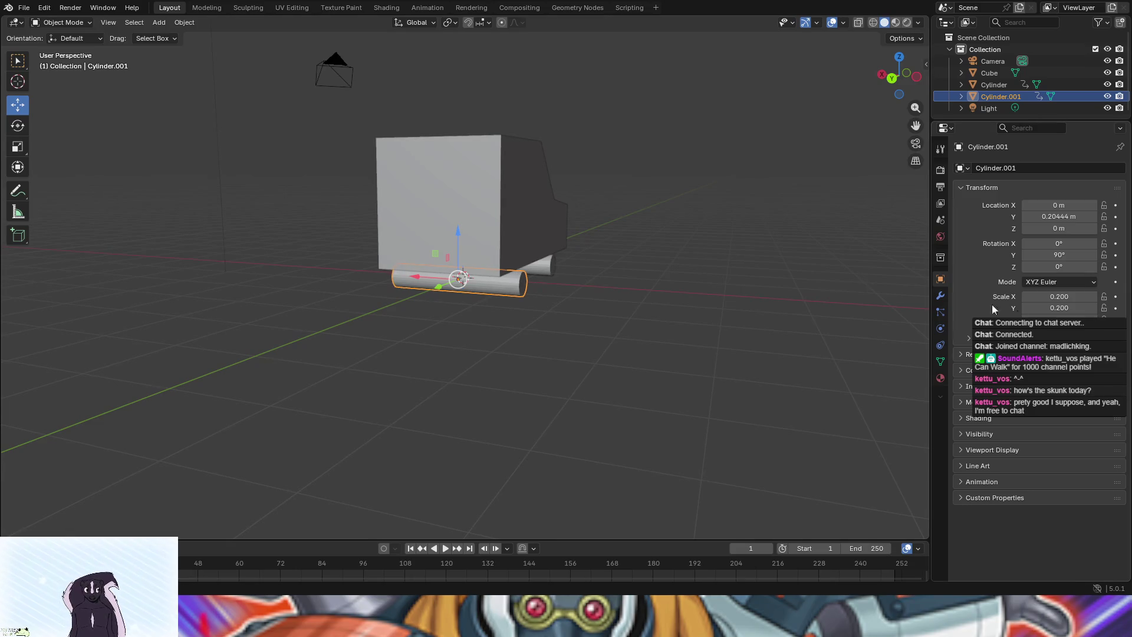
pyautogui.click(787, 277)
pyautogui.moveTo(786, 278); pyautogui.dragTo(660, 298)
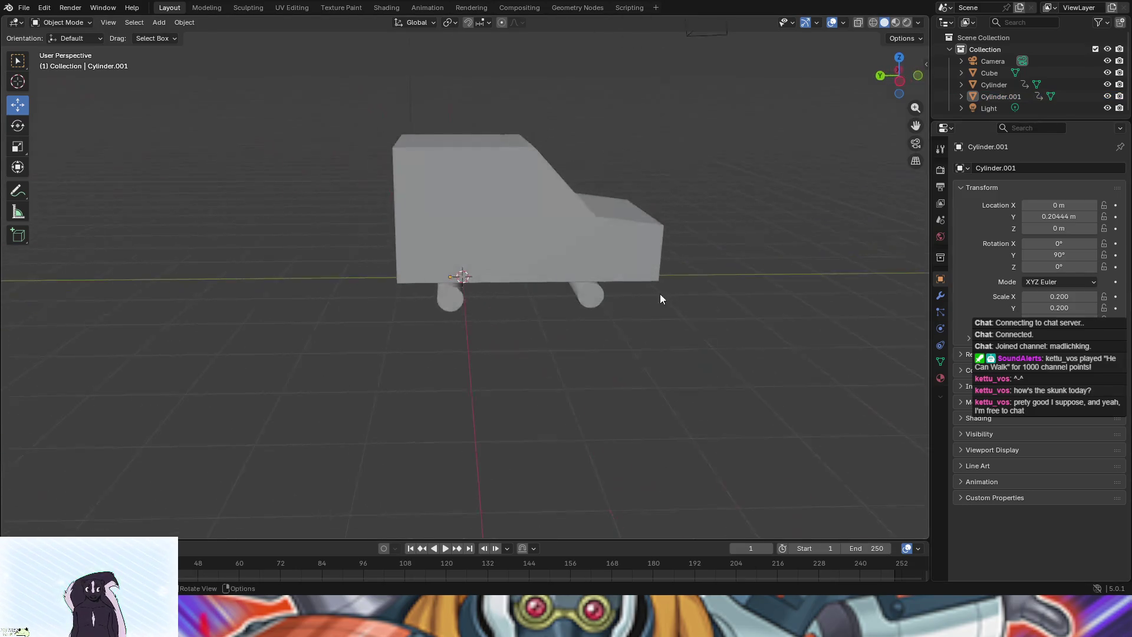
pyautogui.click(589, 295)
pyautogui.moveTo(1058, 319); pyautogui.dragTo(1076, 319)
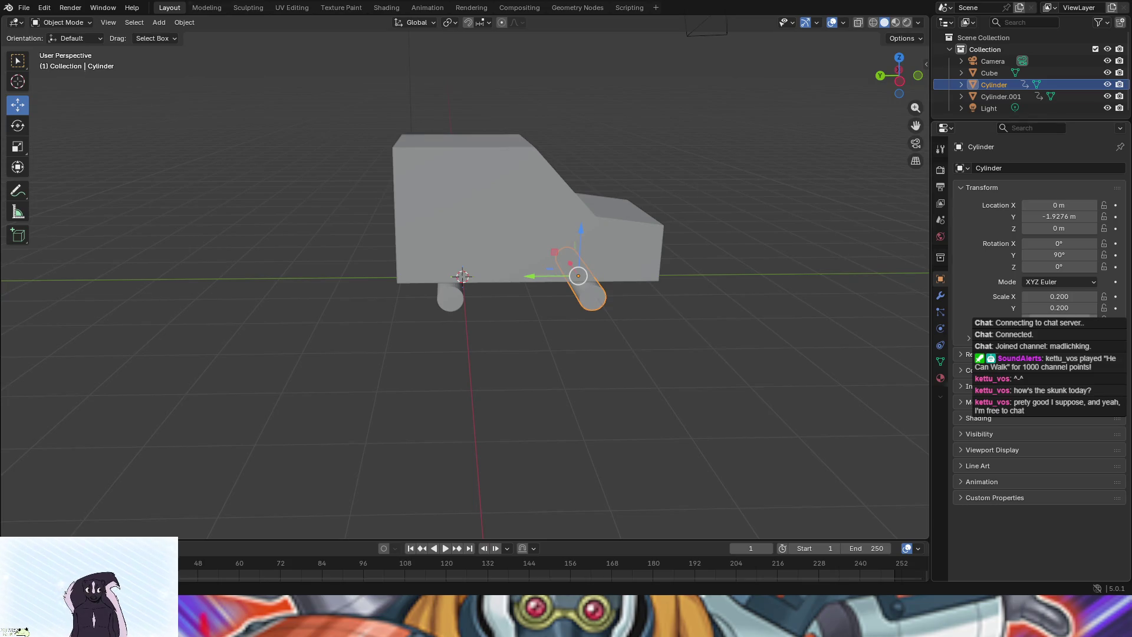
pyautogui.click(741, 351)
pyautogui.moveTo(742, 352)
pyautogui.mouseDown()
pyautogui.moveTo(840, 395)
pyautogui.moveTo(116, 296)
pyautogui.moveTo(126, 323)
pyautogui.moveTo(75, 327)
pyautogui.moveTo(158, 378)
pyautogui.mouseUp()
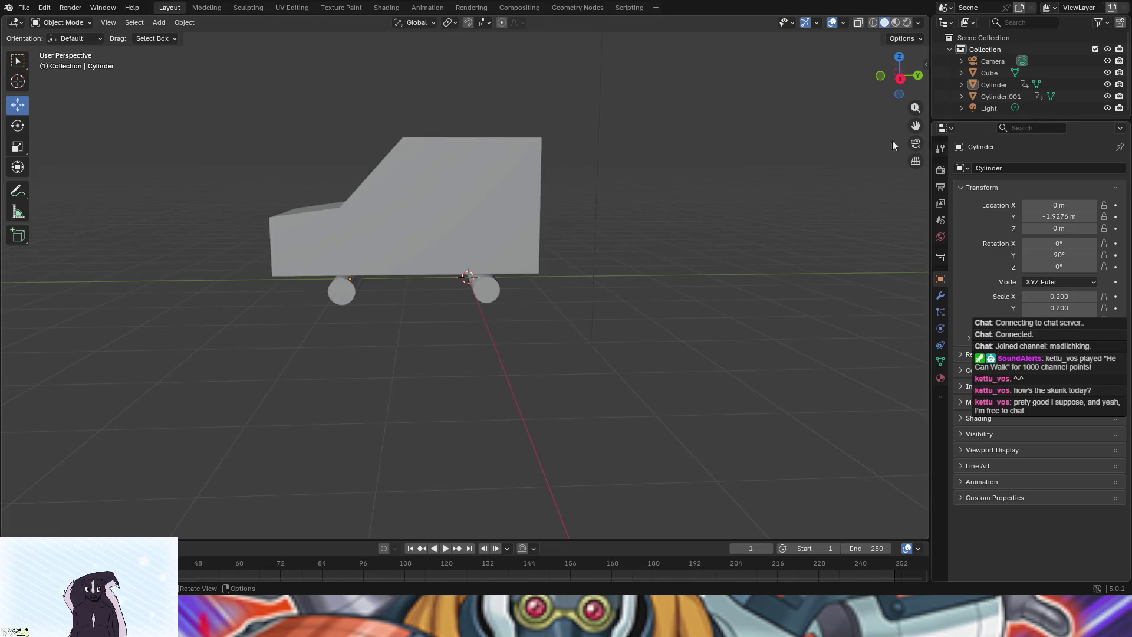
# Box-select the whole car, raise it about 2.96 m on Z, and open Add > Mesh
pyautogui.moveTo(156, 95); pyautogui.dragTo(577, 340)
pyautogui.moveTo(464, 118)
pyautogui.mouseDown()
pyautogui.moveTo(464, 61)
pyautogui.moveTo(464, 534)
pyautogui.moveTo(466, 417)
pyautogui.mouseUp()
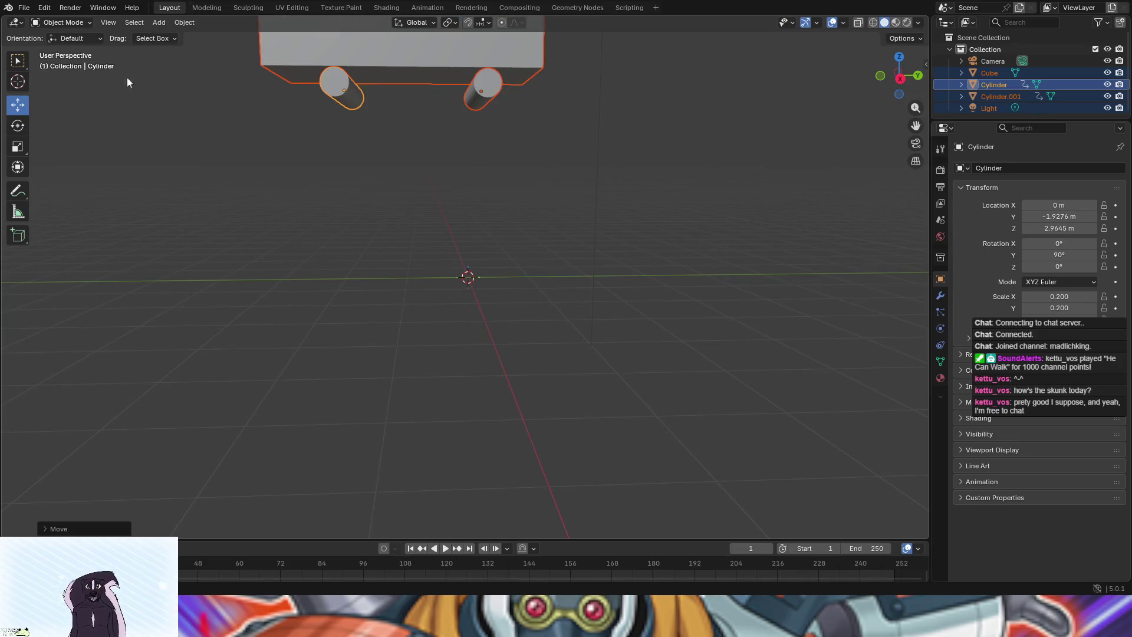
pyautogui.click(160, 22)
pyautogui.moveTo(161, 36)
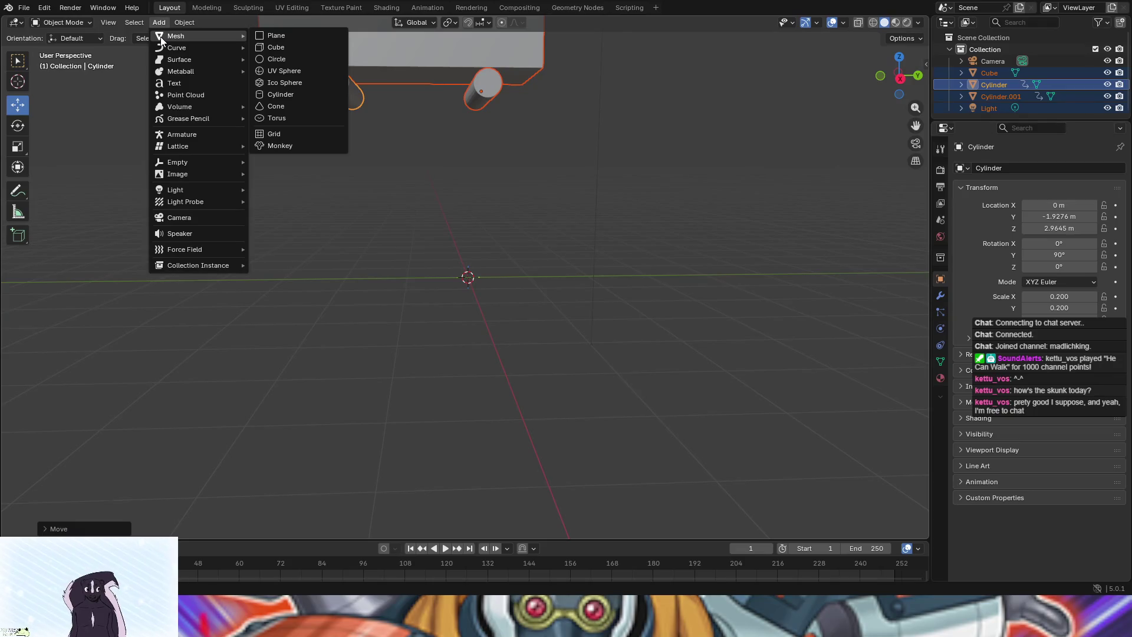
# Add a new cylinder at the origin and briefly inspect it in Edit Mode
pyautogui.click(273, 94)
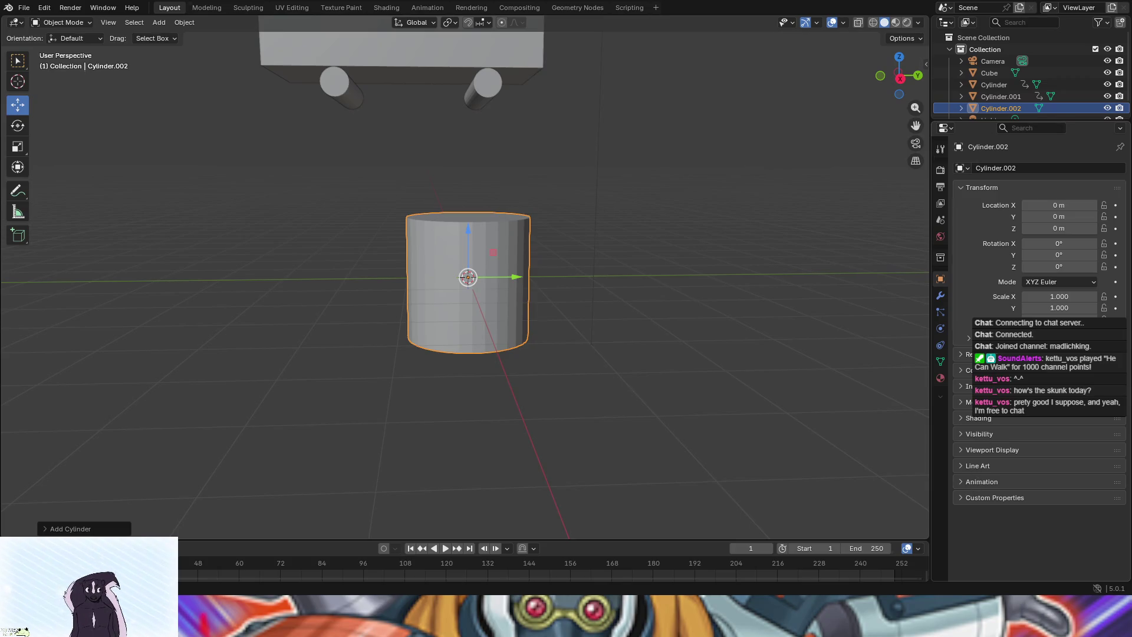
pyautogui.click(978, 386)
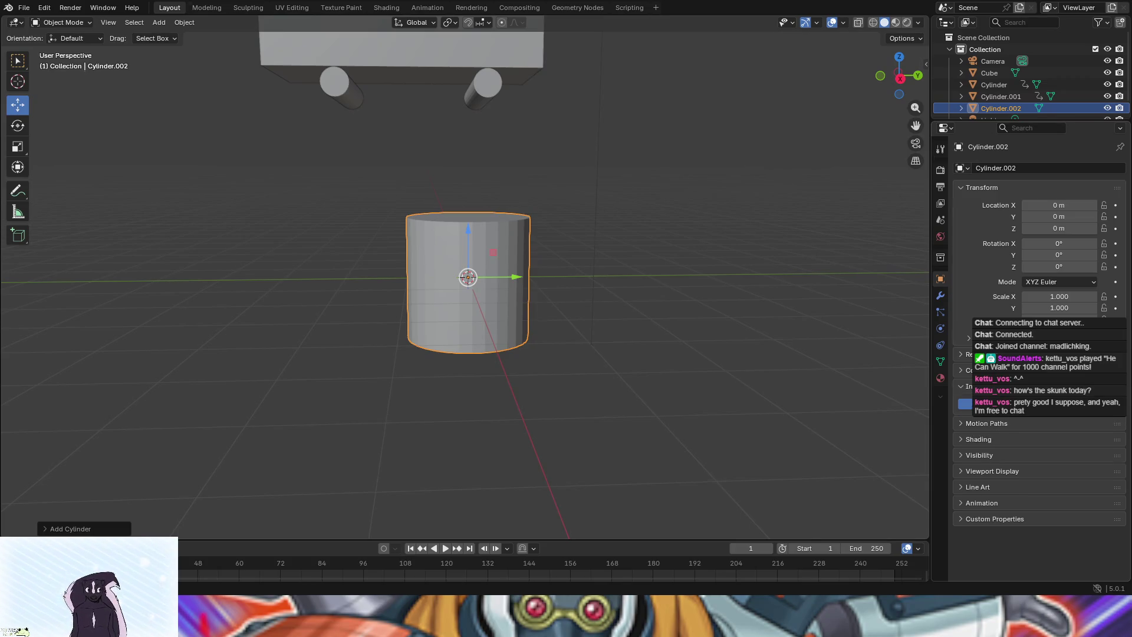
pyautogui.click(978, 387)
pyautogui.click(80, 28)
pyautogui.click(76, 46)
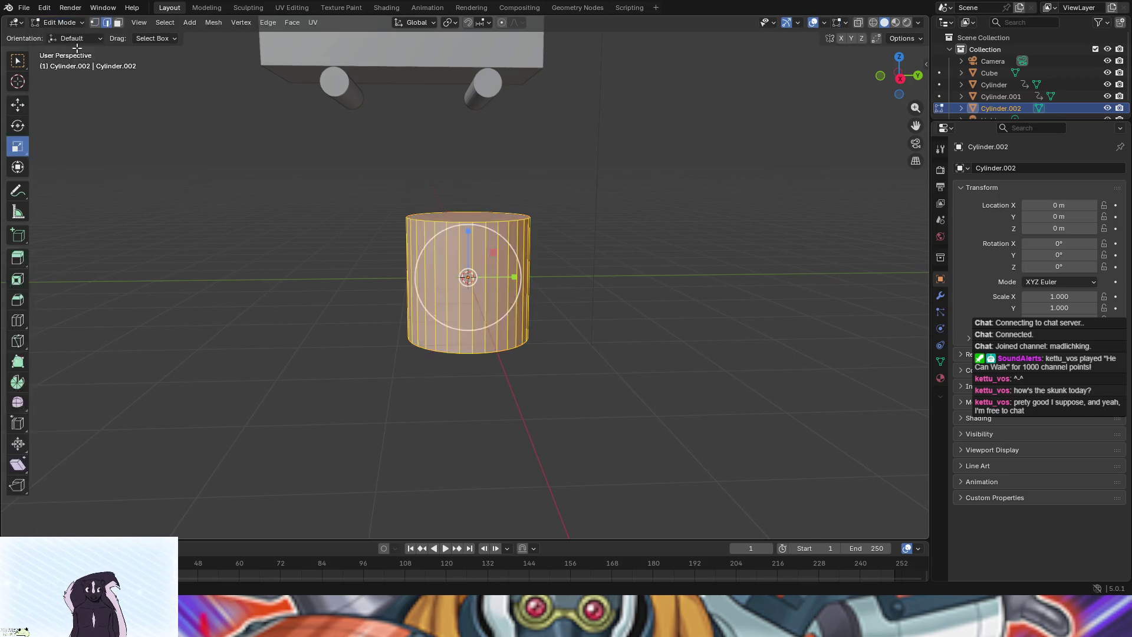
pyautogui.click(73, 26)
pyautogui.click(73, 33)
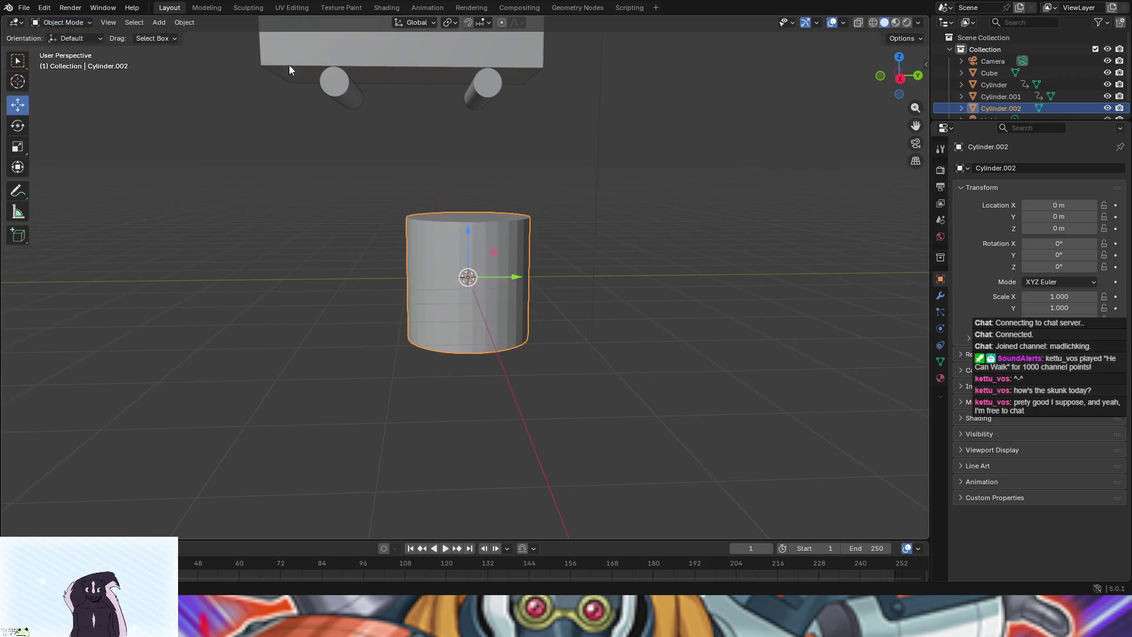
# Inspect the small wheel cylinder in Edit Mode, then reselect the large new cylinder
pyautogui.click(331, 82)
pyautogui.click(71, 23)
pyautogui.click(75, 46)
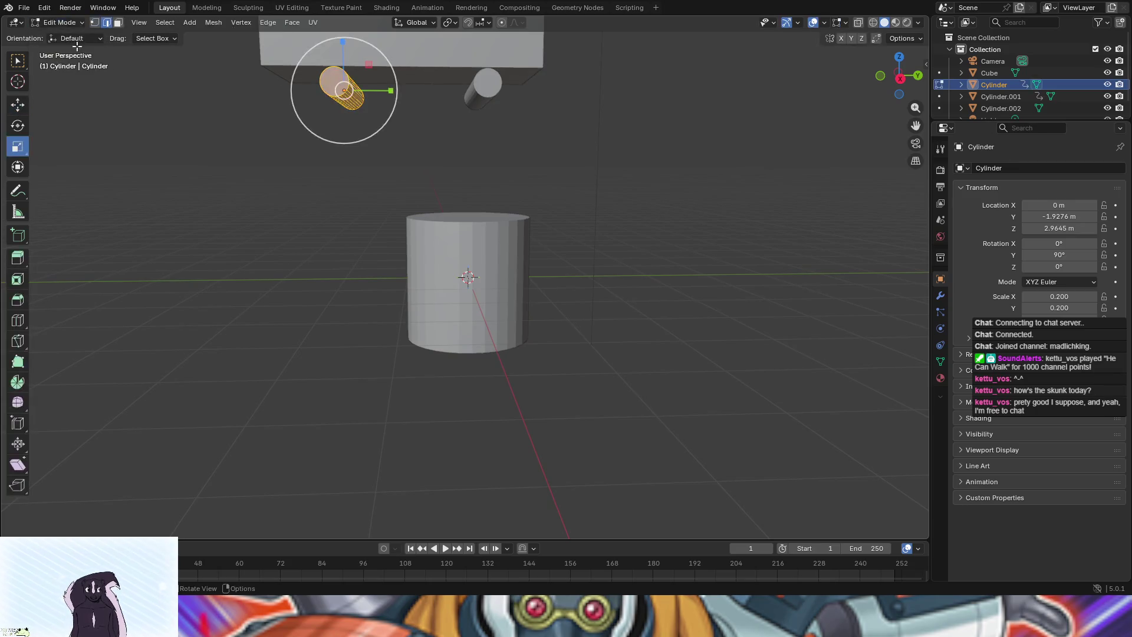
pyautogui.moveTo(229, 177)
pyautogui.mouseDown()
pyautogui.moveTo(283, 247)
pyautogui.moveTo(336, 220)
pyautogui.moveTo(256, 197)
pyautogui.mouseUp()
pyautogui.click(75, 25)
pyautogui.click(73, 34)
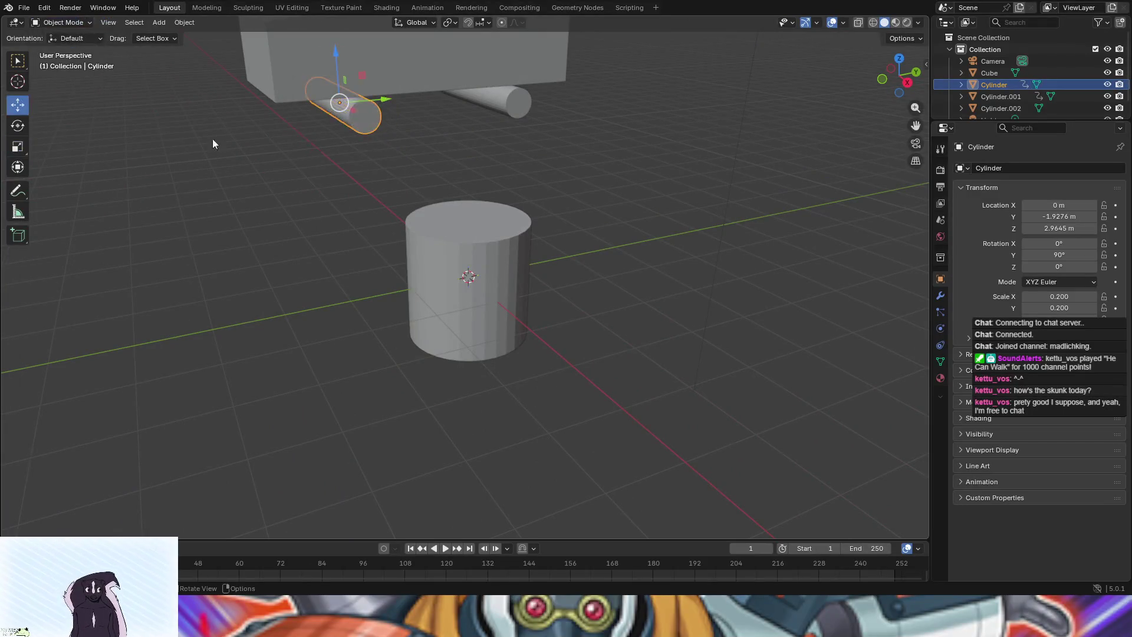
pyautogui.click(411, 233)
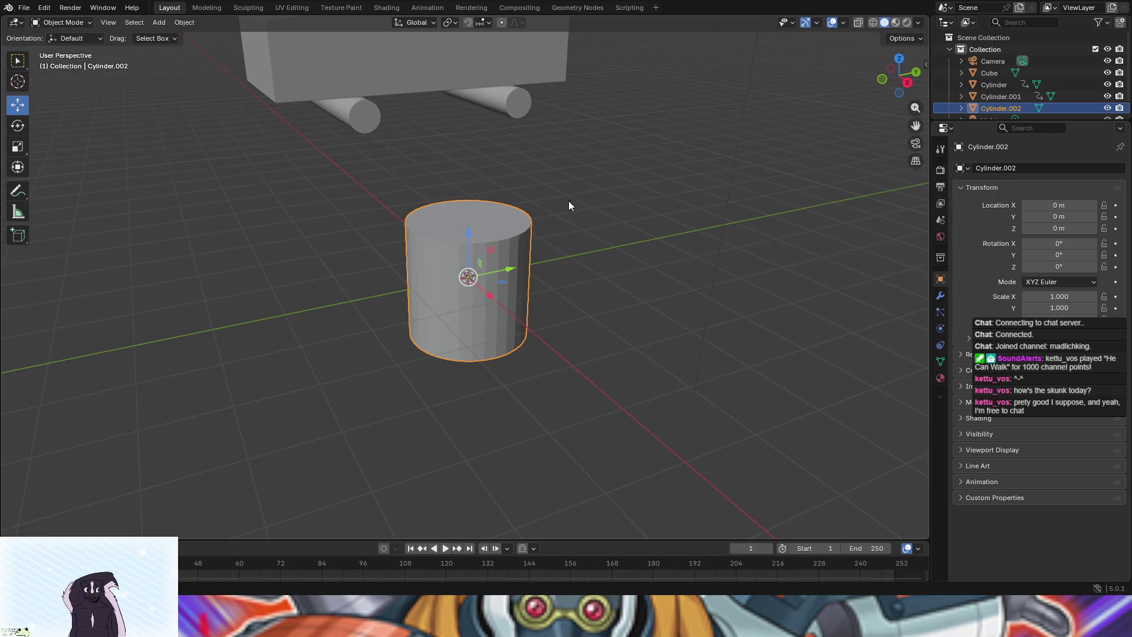
# Rotate the new cylinder 90° on Y and start moving it
pyautogui.press('r')
pyautogui.press('y')
pyautogui.press('9')
pyautogui.press('0')
pyautogui.press('Return')
pyautogui.press('g')
pyautogui.click(603, 257)
# In Right Orthographic view, move Cylinder.002 to Y 0.20444 m, Z 2.9738 m with snapping off
pyautogui.moveTo(603, 256)
pyautogui.mouseDown()
pyautogui.moveTo(539, 257)
pyautogui.moveTo(465, 224)
pyautogui.mouseUp()
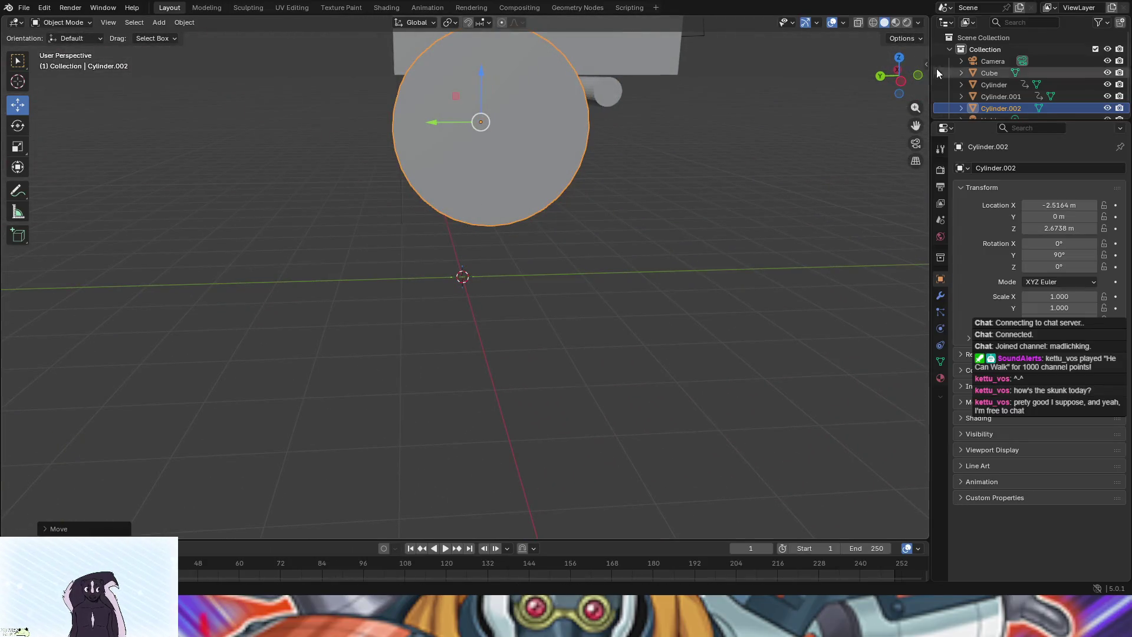
pyautogui.click(901, 82)
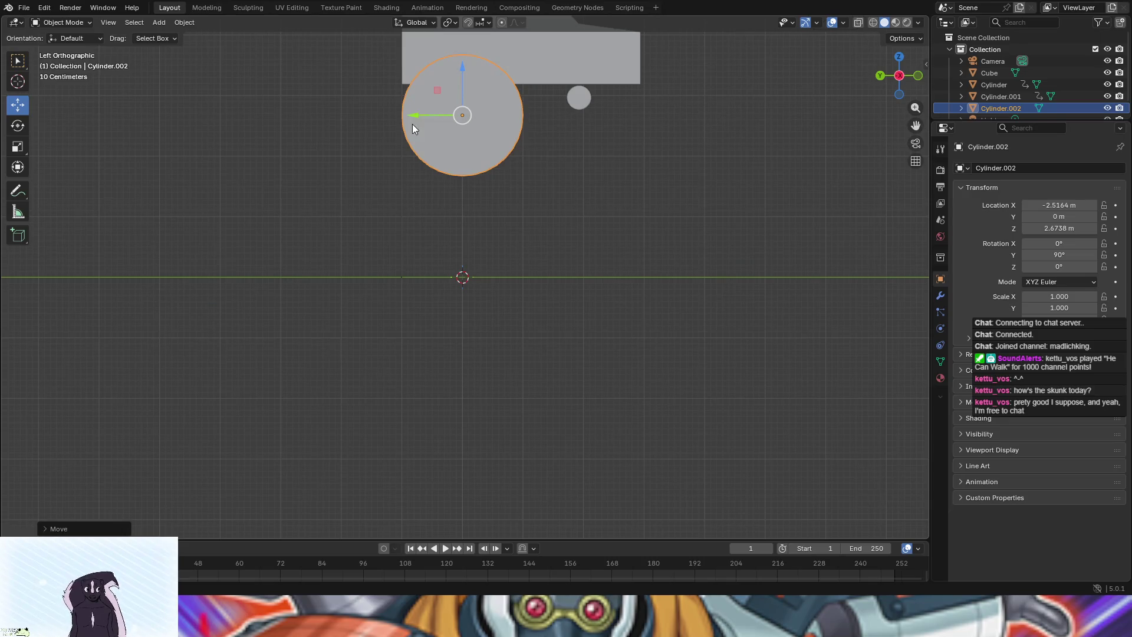
pyautogui.click(899, 76)
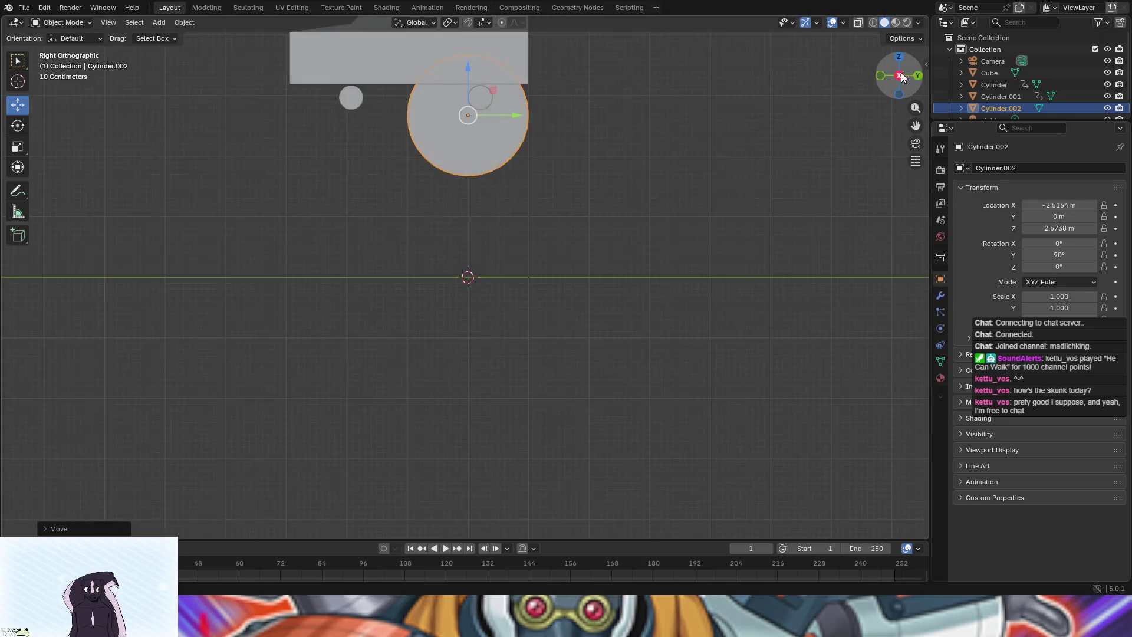
pyautogui.moveTo(511, 113); pyautogui.dragTo(522, 114)
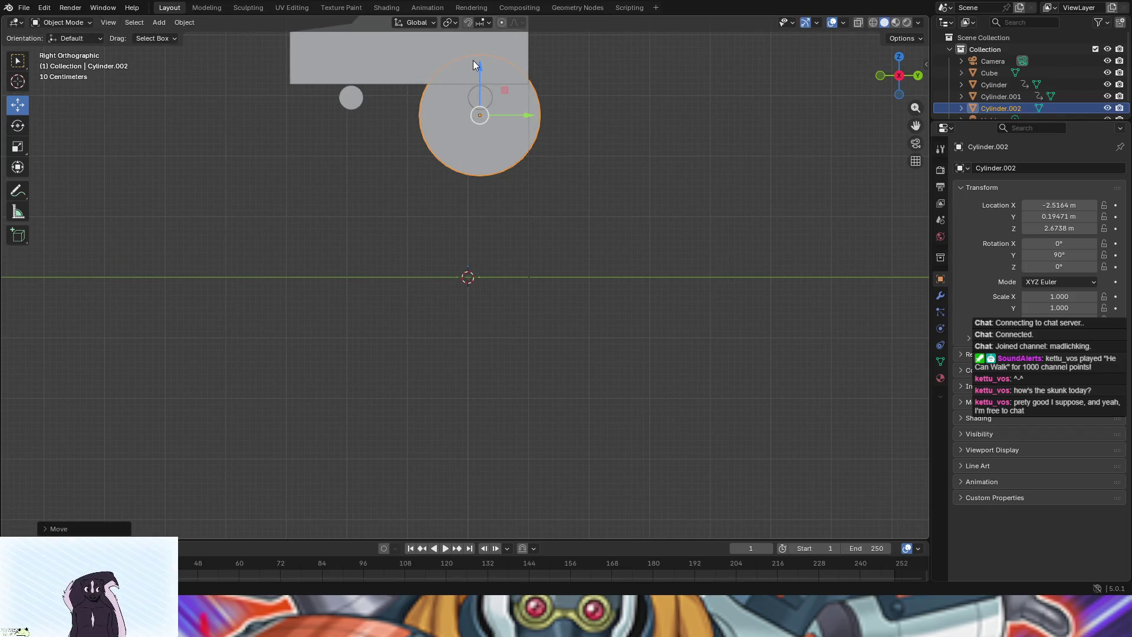
pyautogui.moveTo(478, 69); pyautogui.dragTo(484, 49)
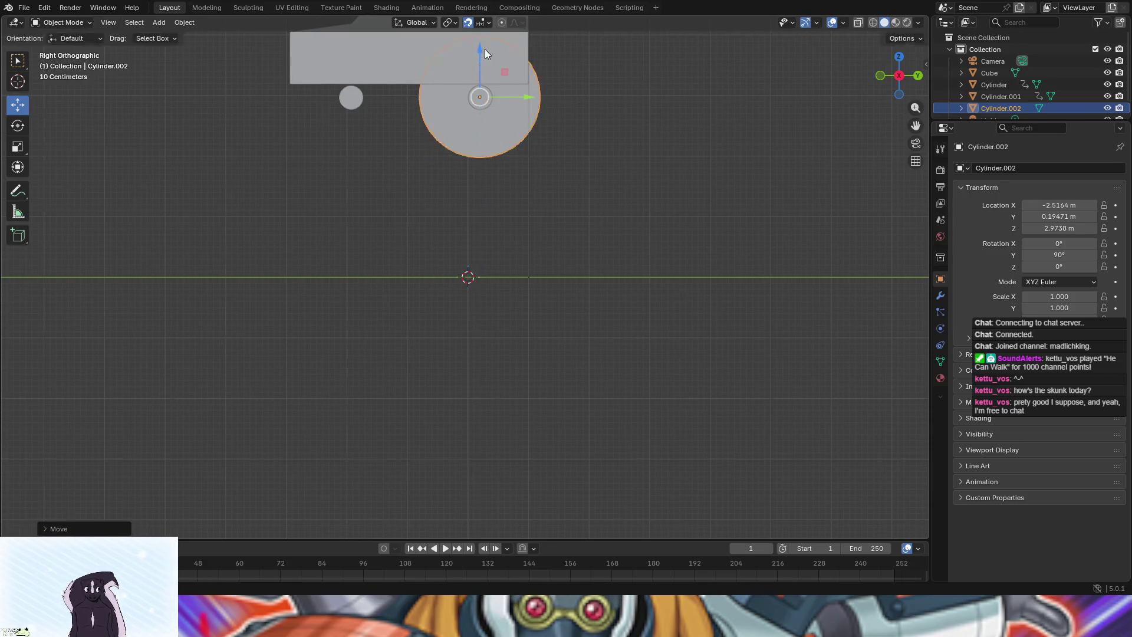
pyautogui.click(465, 23)
pyautogui.moveTo(528, 95); pyautogui.dragTo(529, 95)
# Scroll the view and show Cylinder.002's empty modifier settings
pyautogui.scroll(-8, 631, 157)
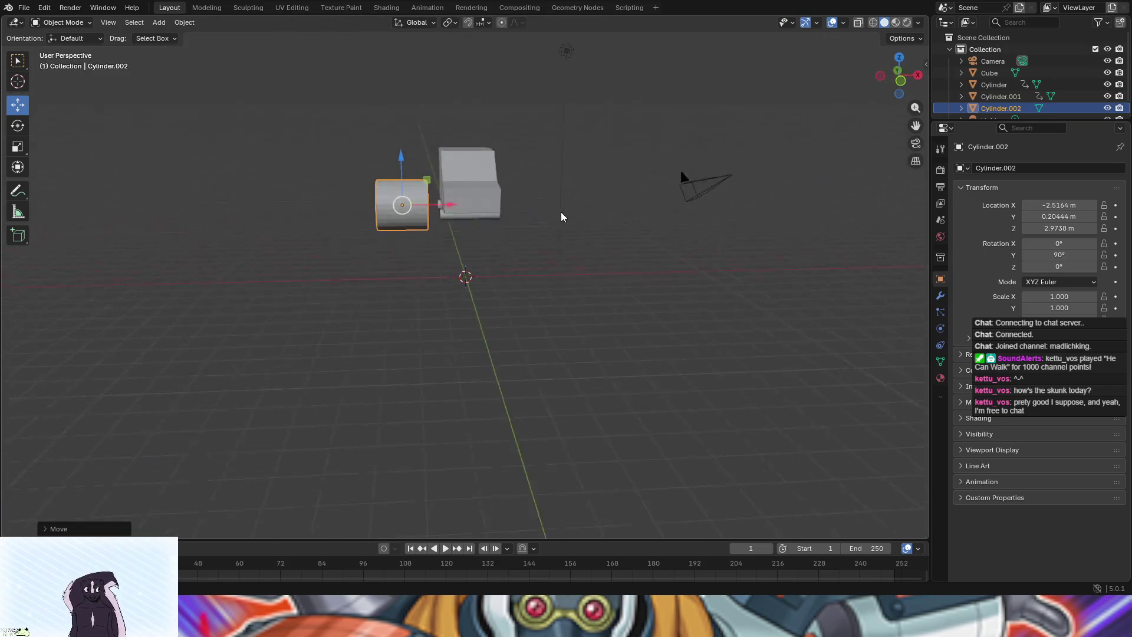
pyautogui.hscroll(5, 564, 232)
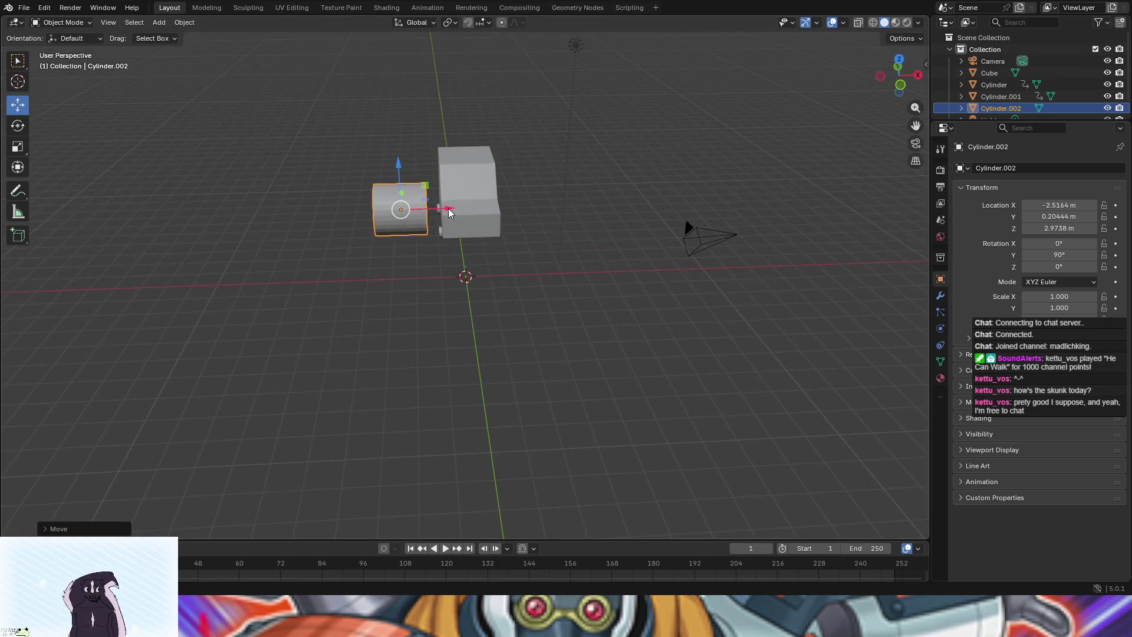
pyautogui.scroll(5, 464, 179)
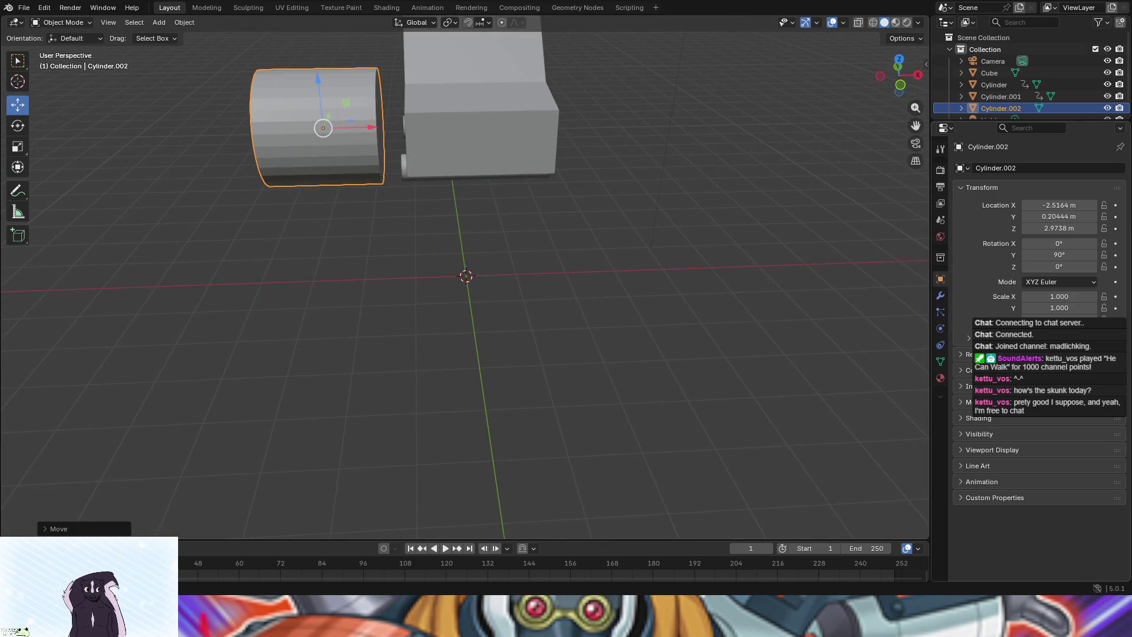
pyautogui.hscroll(10, 807, 253)
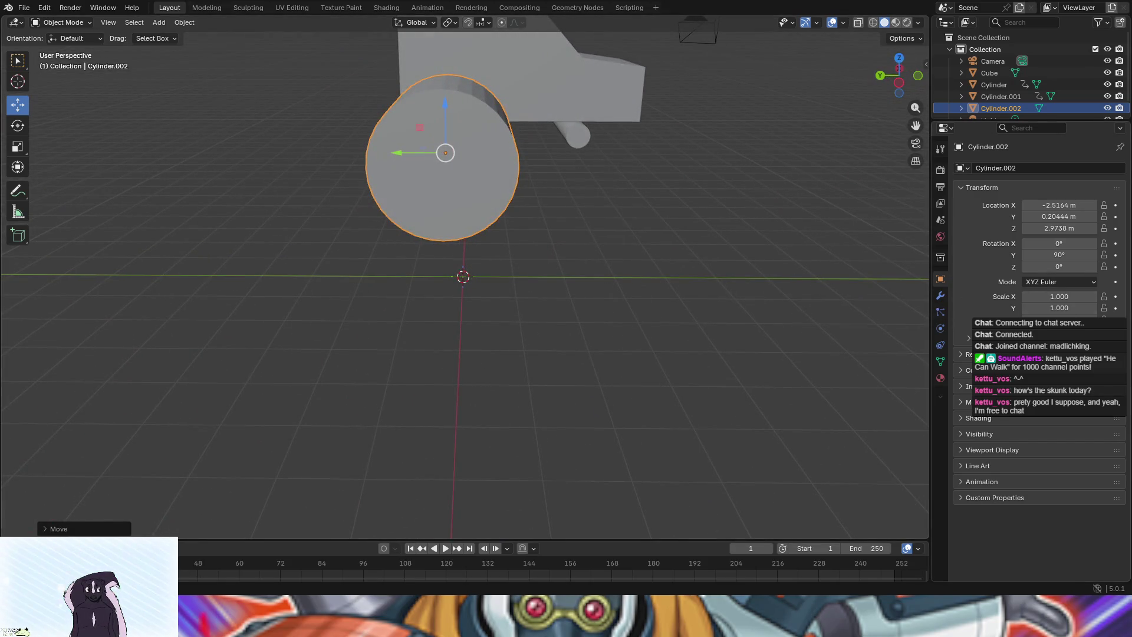
pyautogui.click(940, 295)
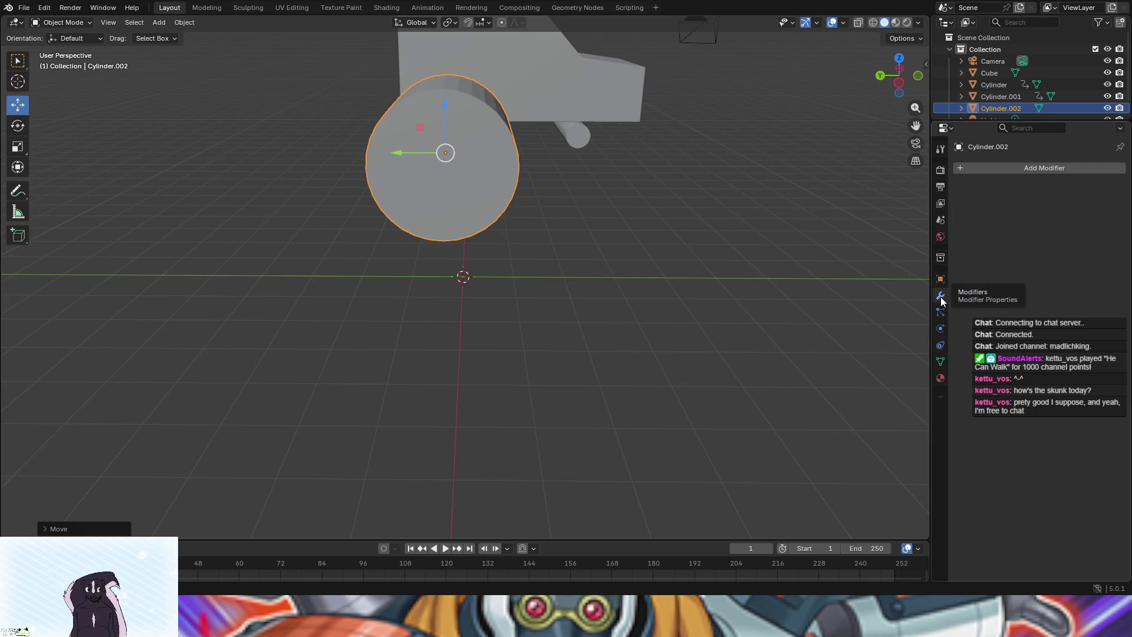
# Add a Mirror modifier by searching 'mi' and switch its axis from X to Y
pyautogui.click(1014, 169)
pyautogui.moveTo(990, 211)
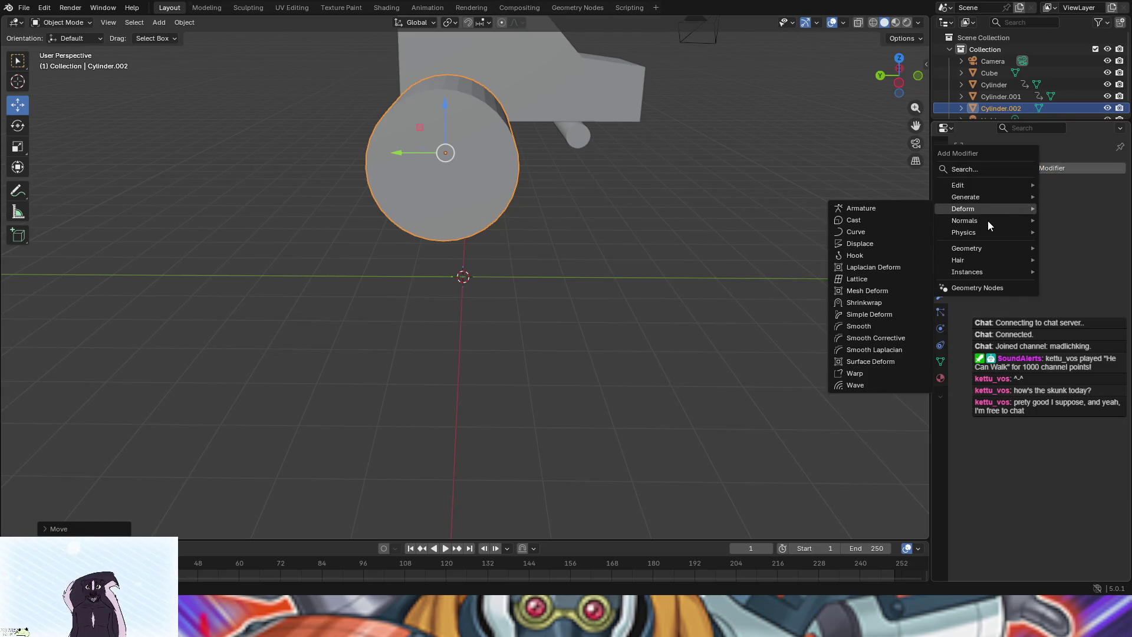
pyautogui.click(985, 168)
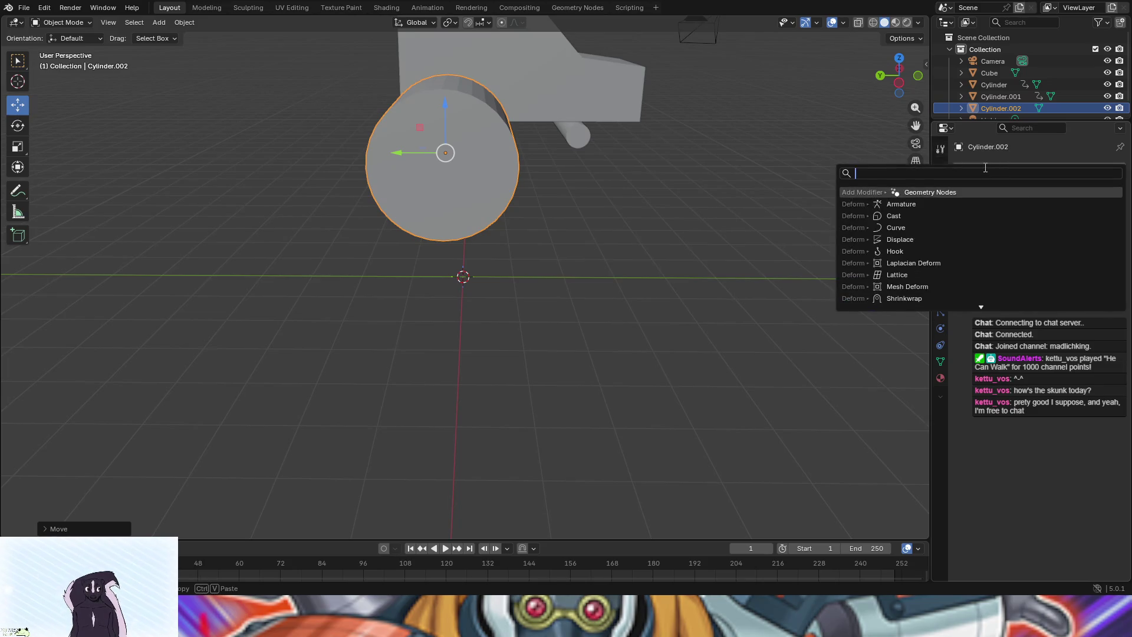
pyautogui.write('mi')
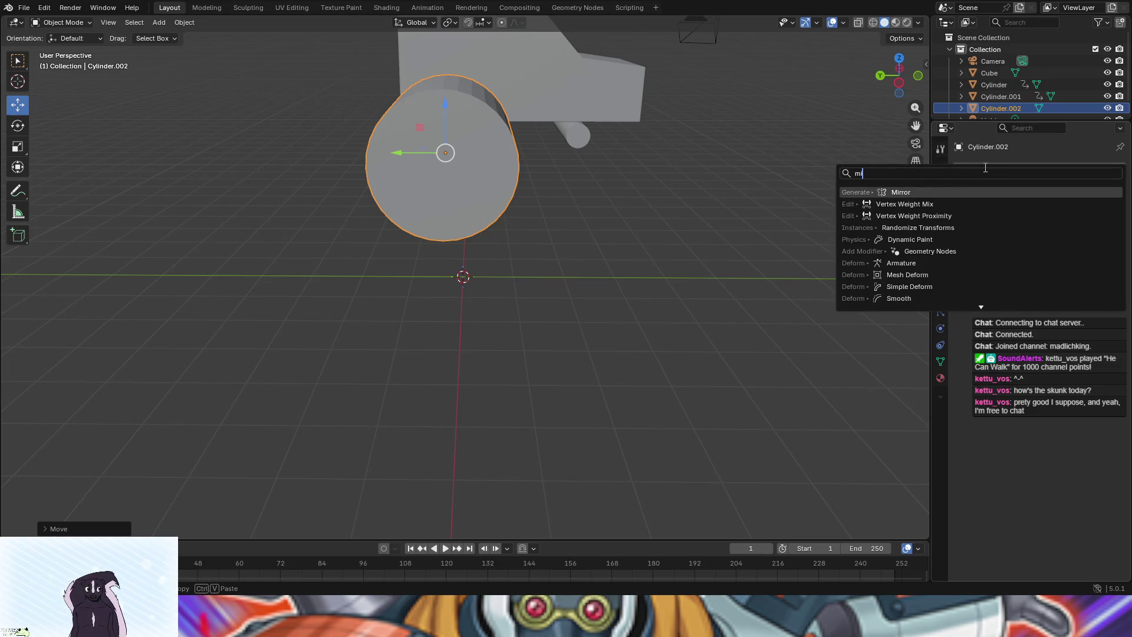
pyautogui.click(887, 194)
pyautogui.moveTo(884, 233)
pyautogui.mouseDown()
pyautogui.moveTo(738, 244)
pyautogui.moveTo(836, 242)
pyautogui.moveTo(790, 236)
pyautogui.moveTo(806, 225)
pyautogui.mouseUp()
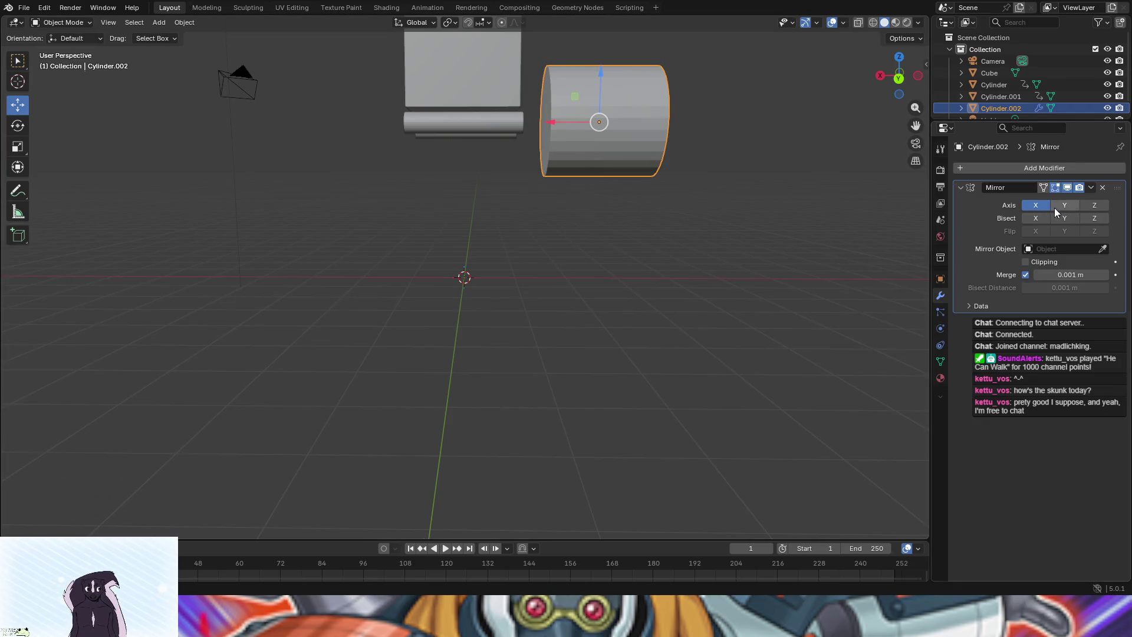
pyautogui.click(1035, 205)
# Toggle Cylinder.002 into Edit Mode and back to Object Mode to inspect the mirror
pyautogui.moveTo(542, 258)
pyautogui.mouseDown()
pyautogui.moveTo(599, 319)
pyautogui.moveTo(630, 322)
pyautogui.moveTo(422, 213)
pyautogui.mouseUp()
pyautogui.click(69, 24)
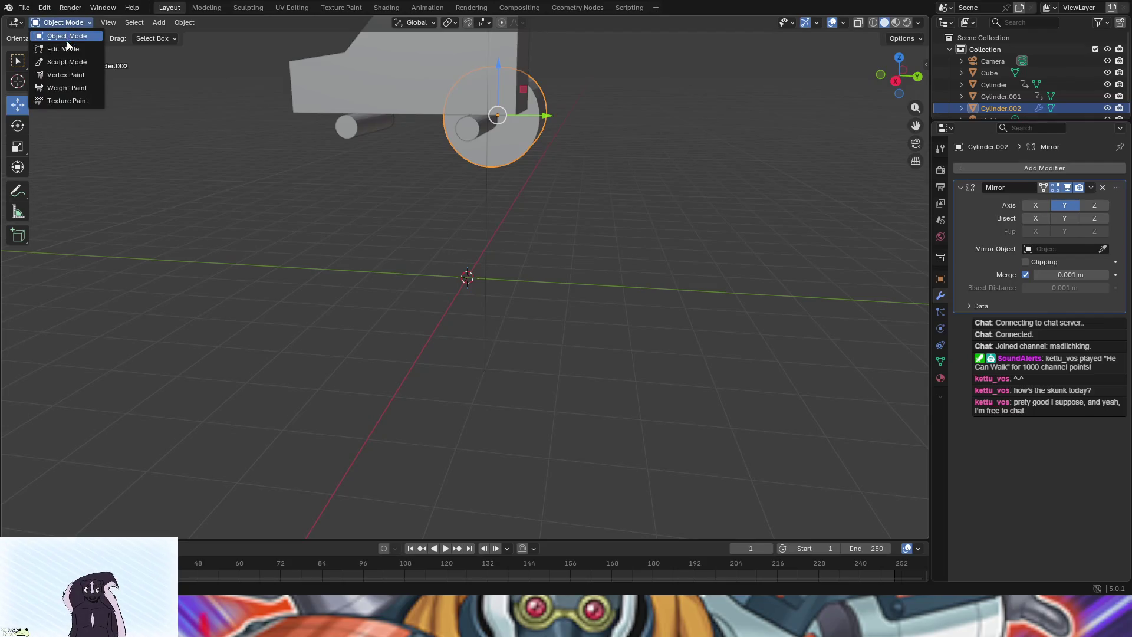
pyautogui.click(66, 45)
pyautogui.click(50, 22)
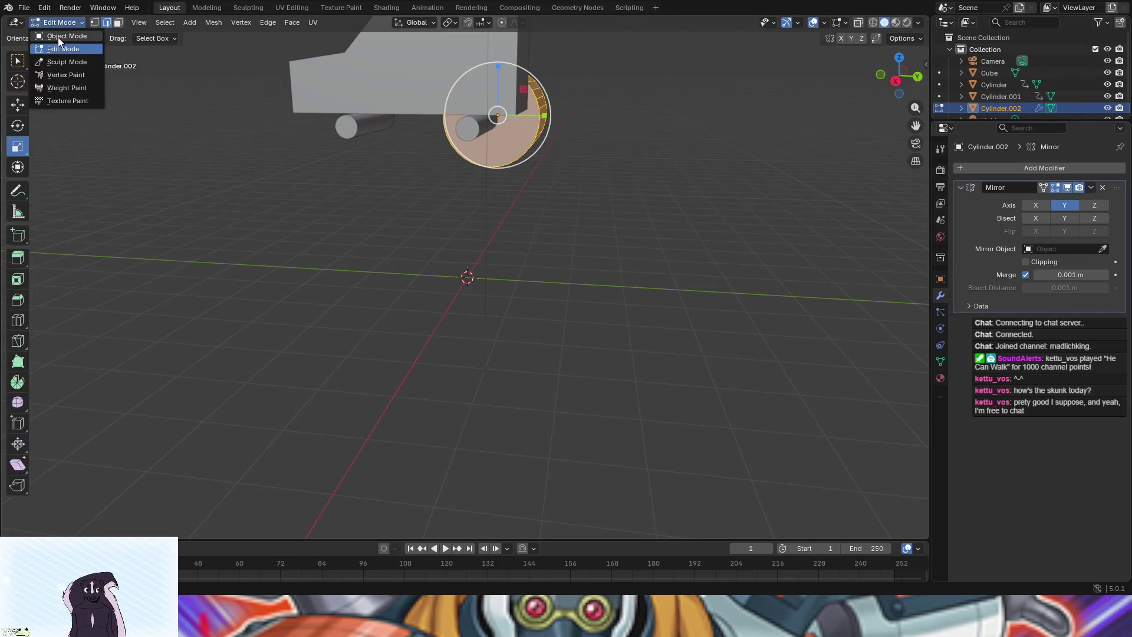
pyautogui.click(57, 37)
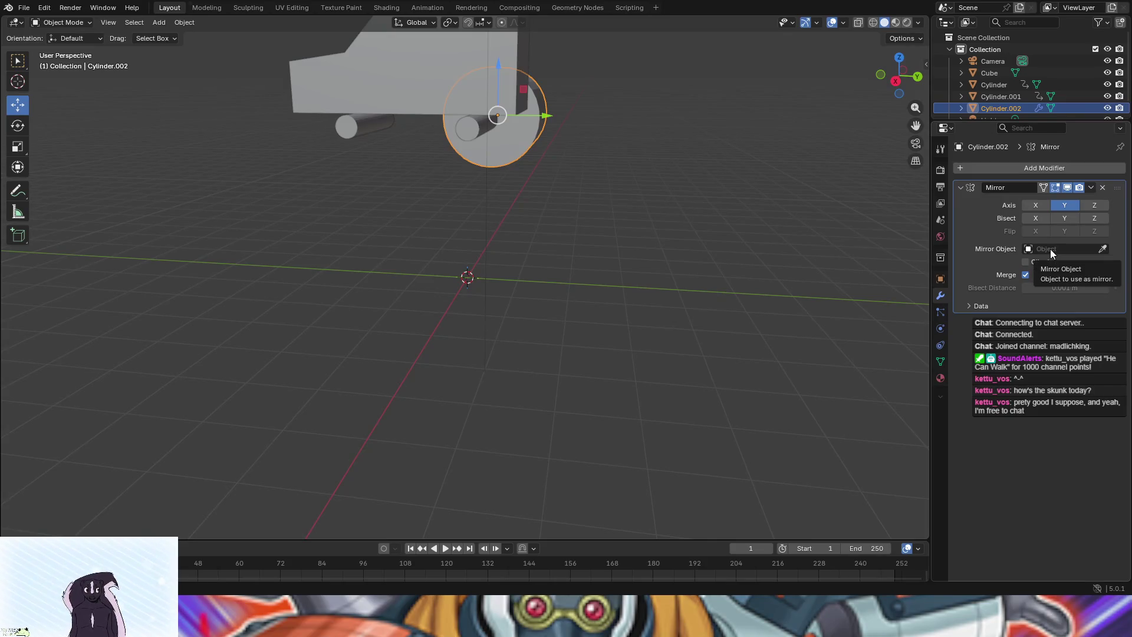
# Try assigning Cylinder.002 as the Mirror Object, undoing a stray move along X
pyautogui.moveTo(610, 221)
pyautogui.mouseDown()
pyautogui.moveTo(771, 204)
pyautogui.moveTo(844, 211)
pyautogui.mouseUp()
pyautogui.moveTo(382, 125)
pyautogui.mouseDown()
pyautogui.moveTo(310, 124)
pyautogui.moveTo(373, 125)
pyautogui.mouseUp()
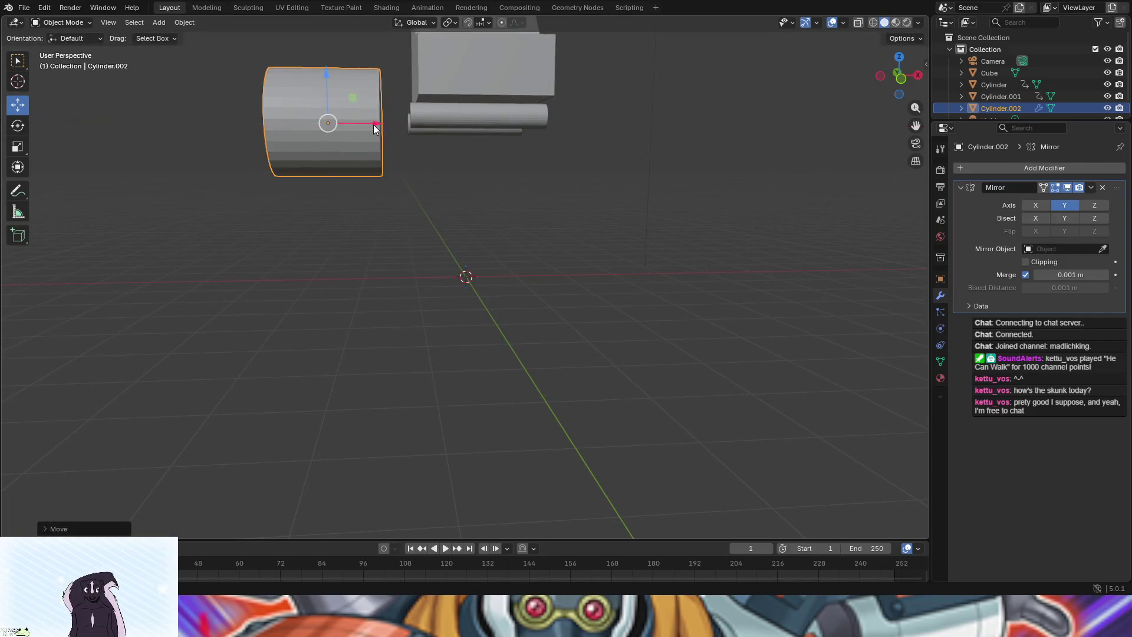
pyautogui.hotkey('ctrl', 'z')
pyautogui.click(1067, 248)
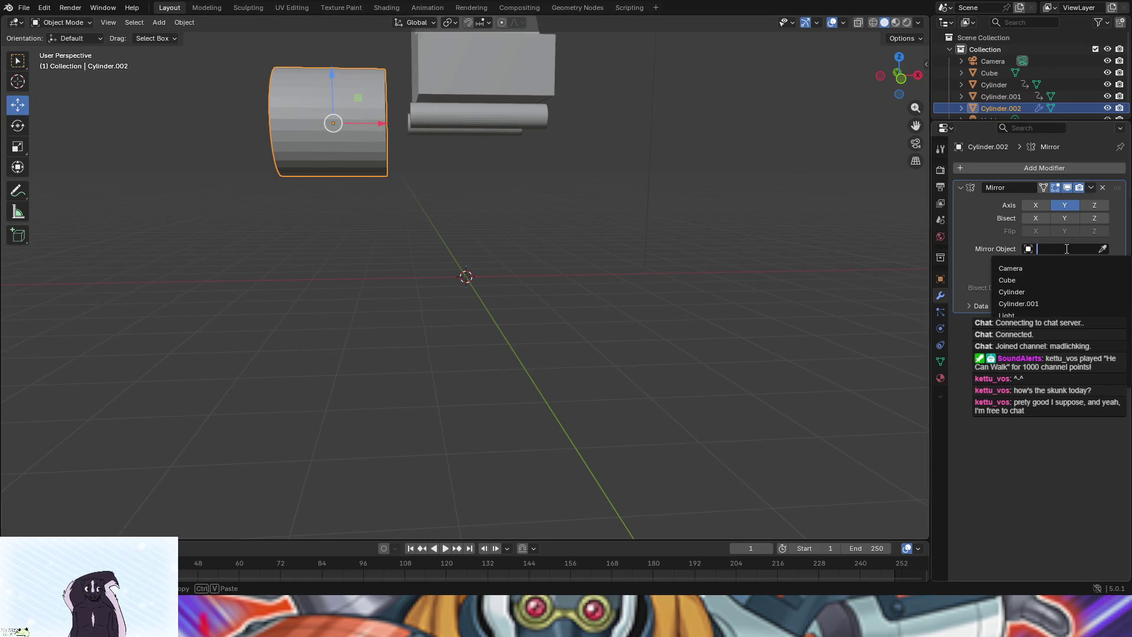
pyautogui.click(1102, 249)
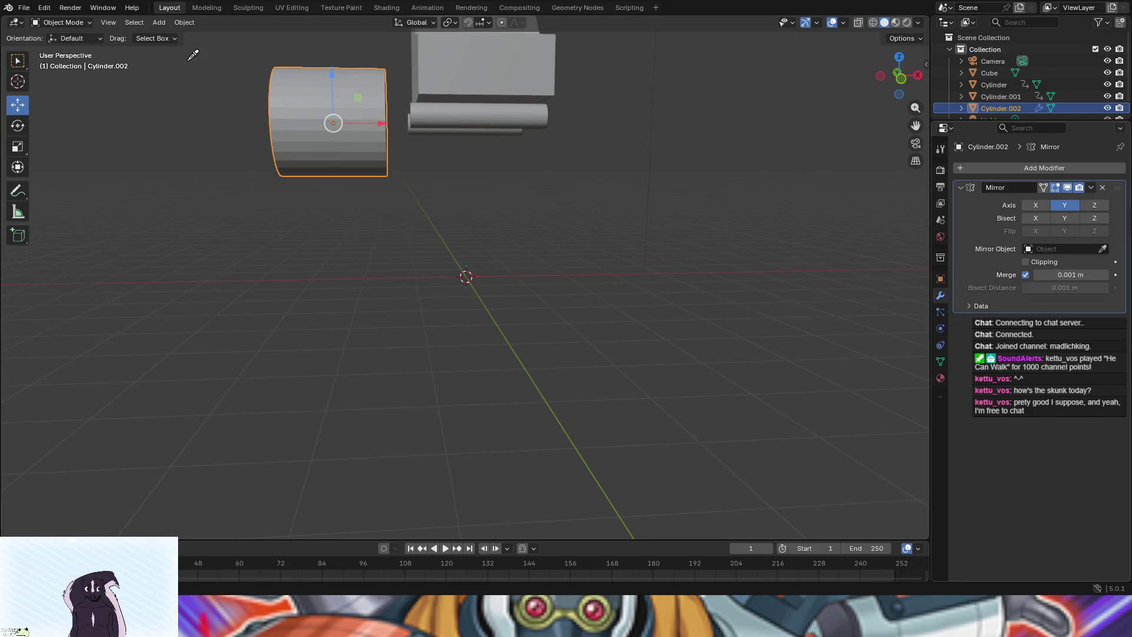
pyautogui.click(324, 110)
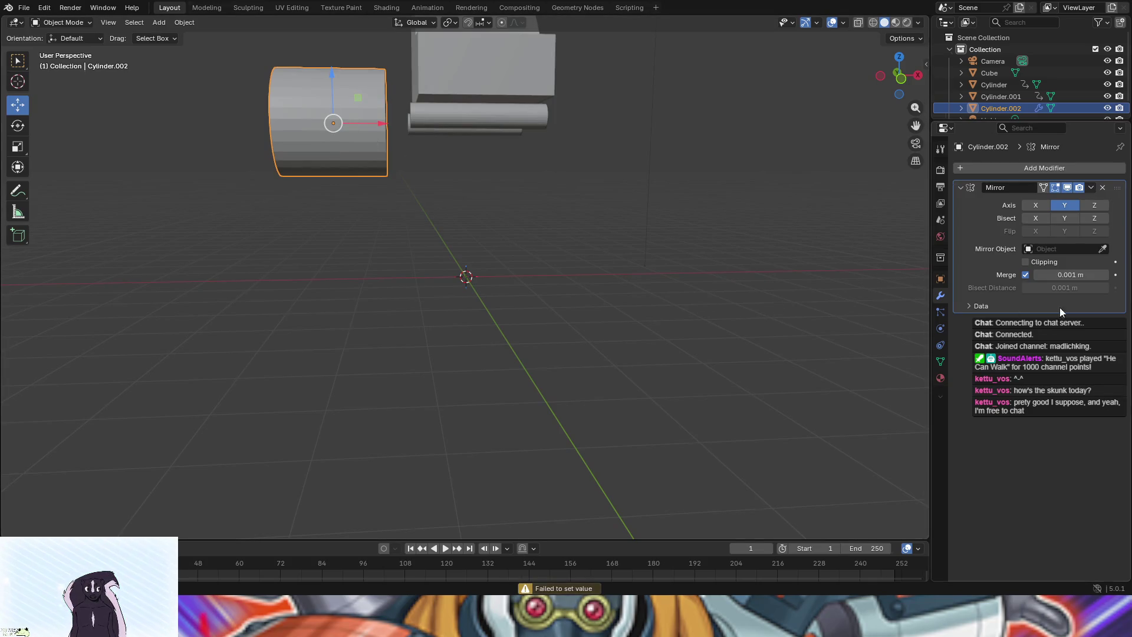
pyautogui.click(1102, 249)
pyautogui.click(1004, 109)
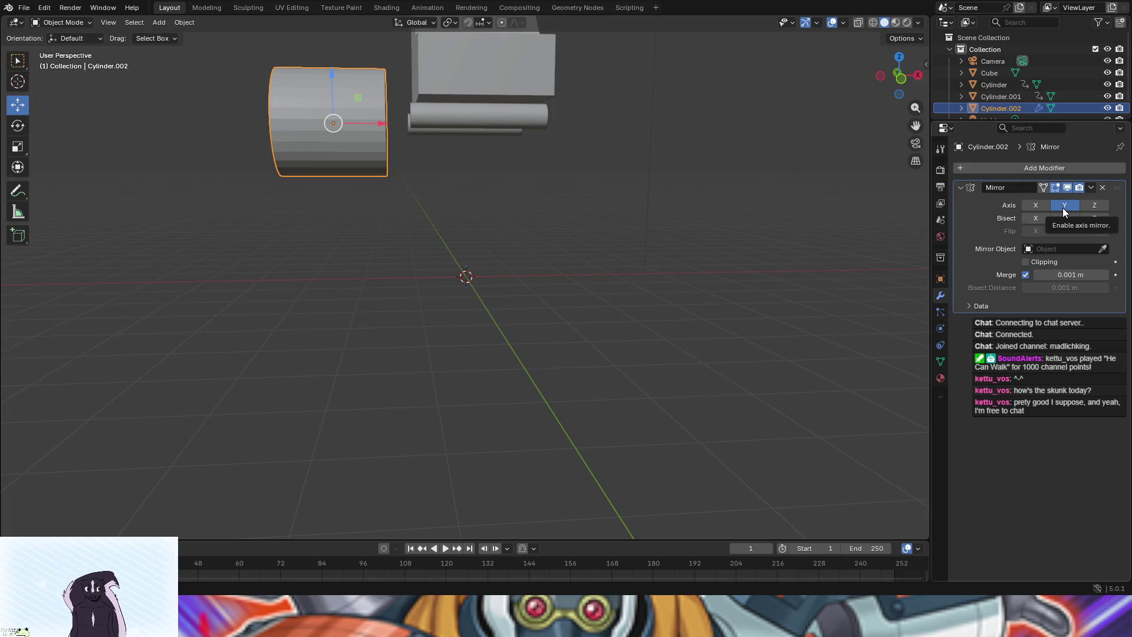
# Test Flip Y and Bisect Y, then undo the changes and return to Object Mode
pyautogui.click(1066, 229)
pyautogui.click(1063, 219)
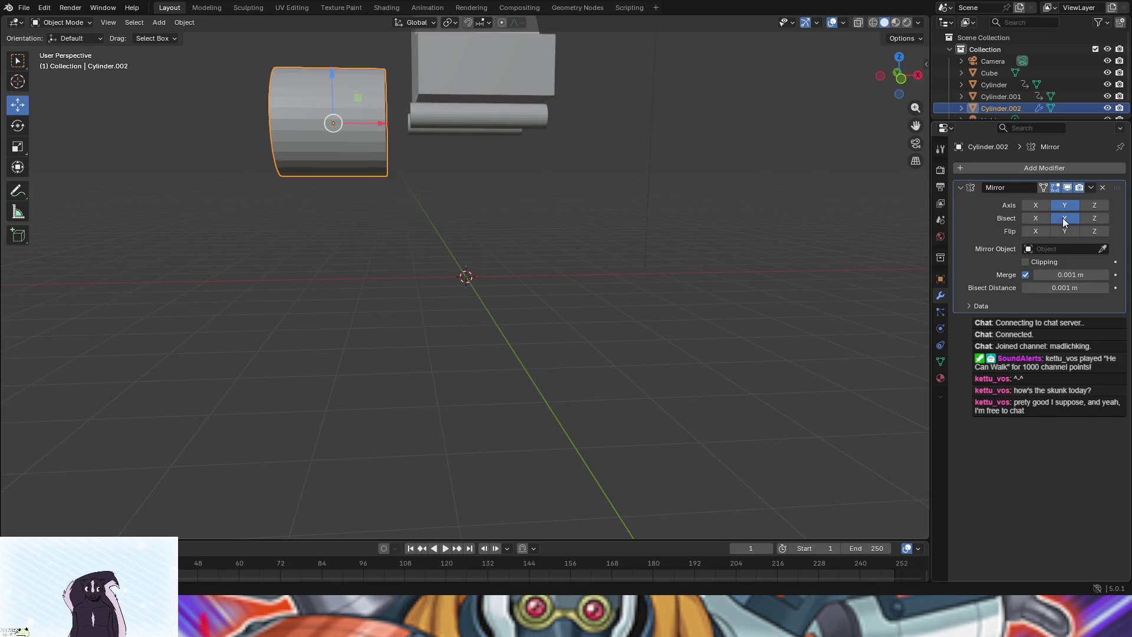
pyautogui.moveTo(377, 122)
pyautogui.mouseDown()
pyautogui.moveTo(367, 123)
pyautogui.moveTo(390, 123)
pyautogui.mouseUp()
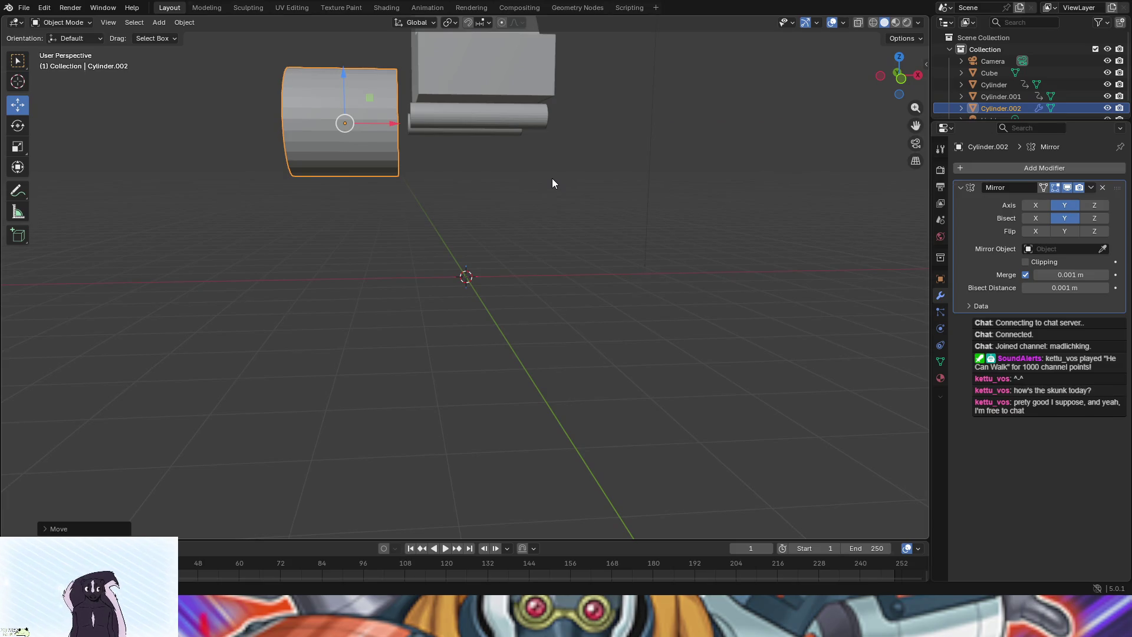
pyautogui.hotkey('ctrl', 'z')
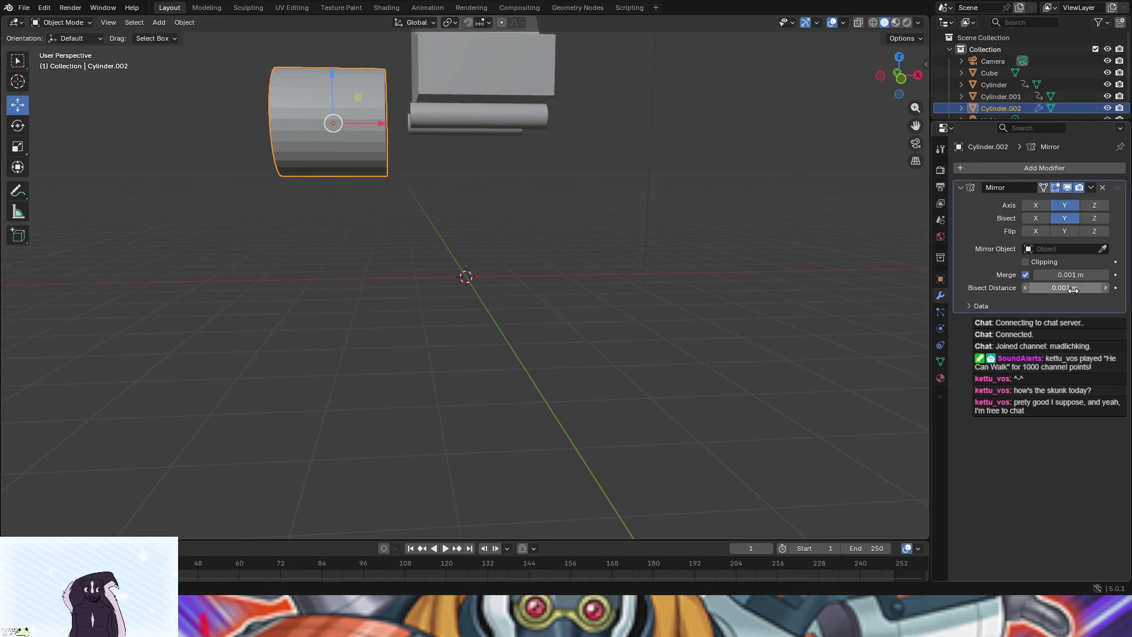
pyautogui.click(978, 305)
pyautogui.click(978, 306)
pyautogui.hotkey('ctrl', 'z')
pyautogui.press('Tab')
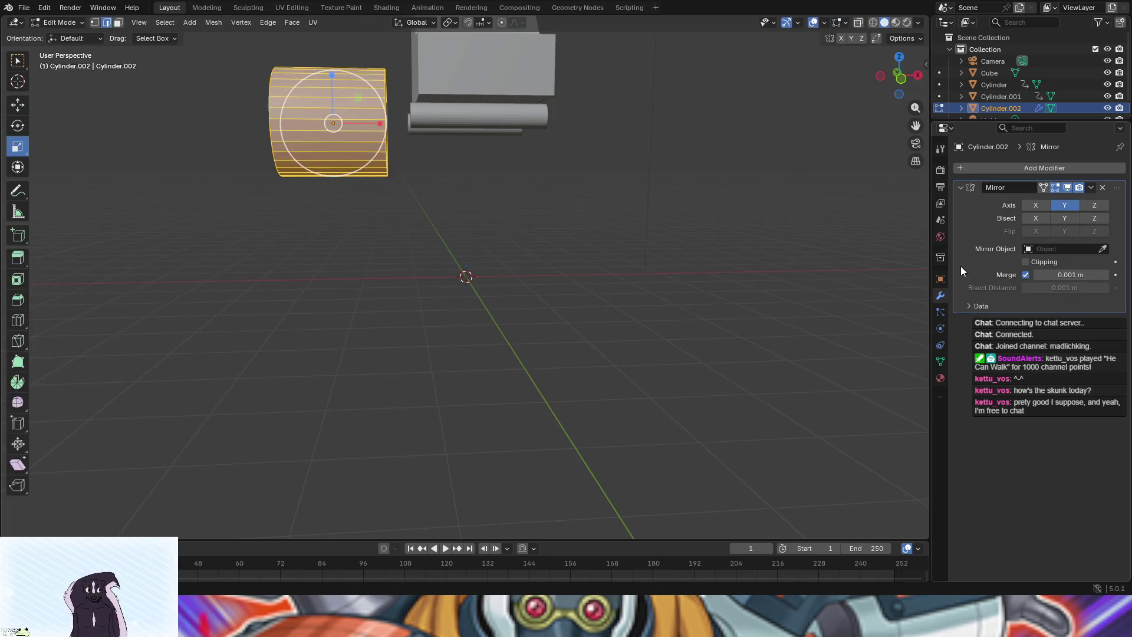
pyautogui.hotkey('ctrl', 'z')
pyautogui.hotkey('ctrl', 'z')
pyautogui.hotkey('ctrl', 'z')
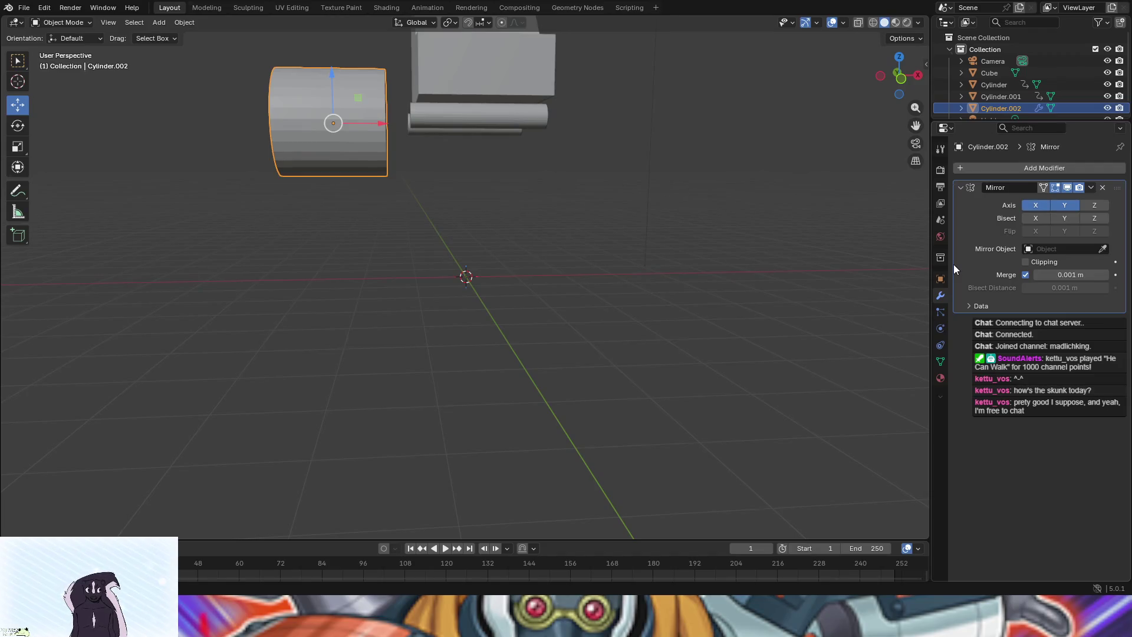
# Remove Cylinder.002's Mirror modifier, orbit around the car, and copy the cylinder
pyautogui.hotkey('ctrl', 'z')
pyautogui.moveTo(620, 238)
pyautogui.mouseDown()
pyautogui.moveTo(897, 270)
pyautogui.moveTo(848, 246)
pyautogui.mouseUp()
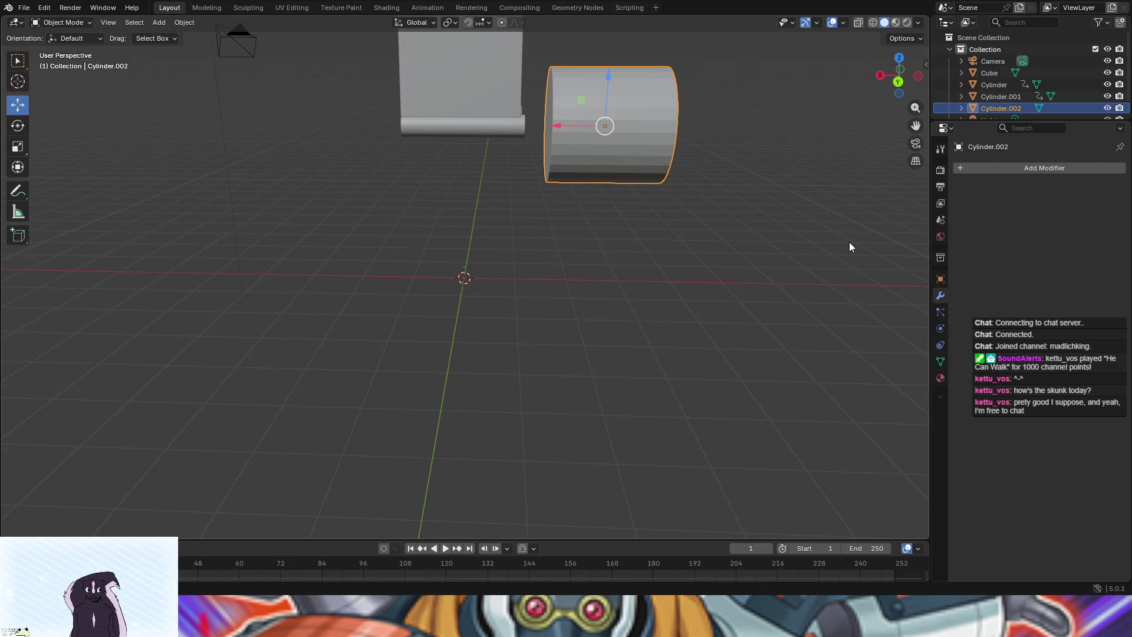
pyautogui.moveTo(628, 292)
pyautogui.mouseDown()
pyautogui.moveTo(33, 313)
pyautogui.moveTo(3, 242)
pyautogui.mouseUp()
pyautogui.moveTo(410, 404)
pyautogui.mouseDown()
pyautogui.moveTo(530, 371)
pyautogui.moveTo(458, 405)
pyautogui.moveTo(397, 328)
pyautogui.moveTo(443, 341)
pyautogui.moveTo(433, 327)
pyautogui.mouseUp()
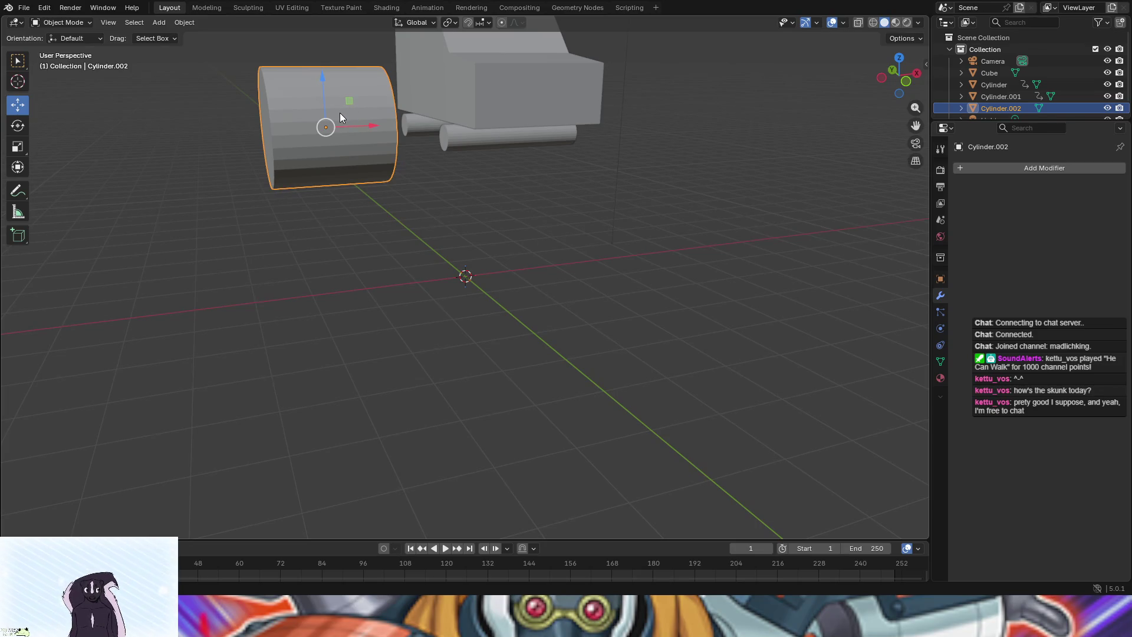
pyautogui.hotkey('ctrl', 'c')
# Paste a wheel copy and slide it along X beside the car body
pyautogui.hotkey('ctrl', 'v')
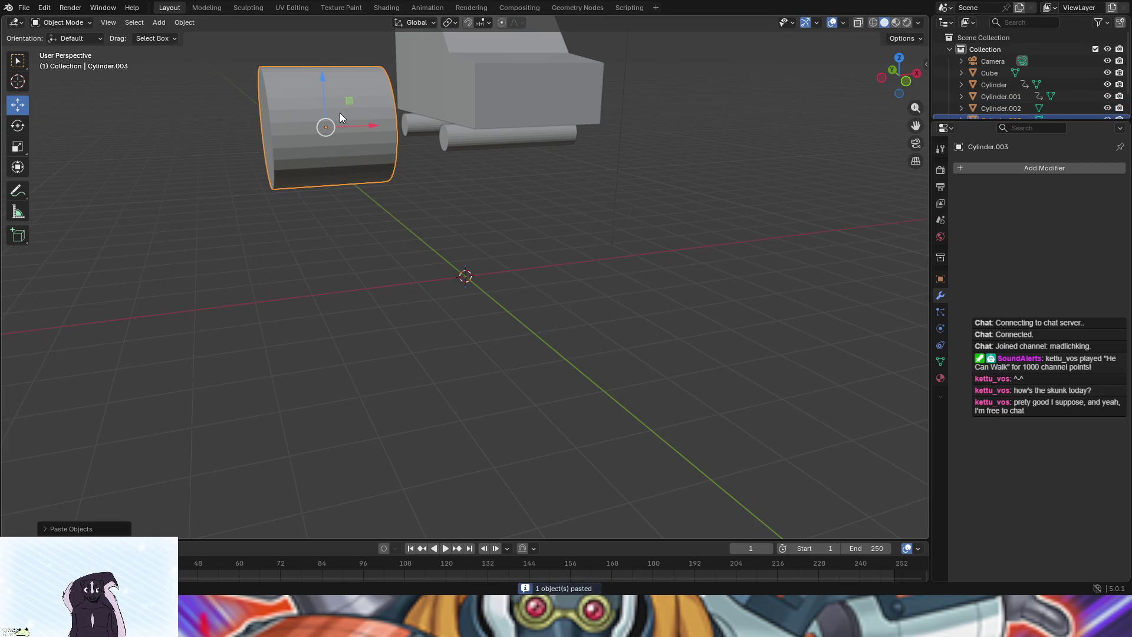
pyautogui.moveTo(365, 130); pyautogui.dragTo(661, 118)
pyautogui.moveTo(644, 192)
pyautogui.mouseDown()
pyautogui.moveTo(545, 289)
pyautogui.moveTo(610, 231)
pyautogui.mouseUp()
pyautogui.moveTo(677, 111)
pyautogui.mouseDown()
pyautogui.moveTo(652, 110)
pyautogui.moveTo(593, 235)
pyautogui.moveTo(577, 235)
pyautogui.mouseUp()
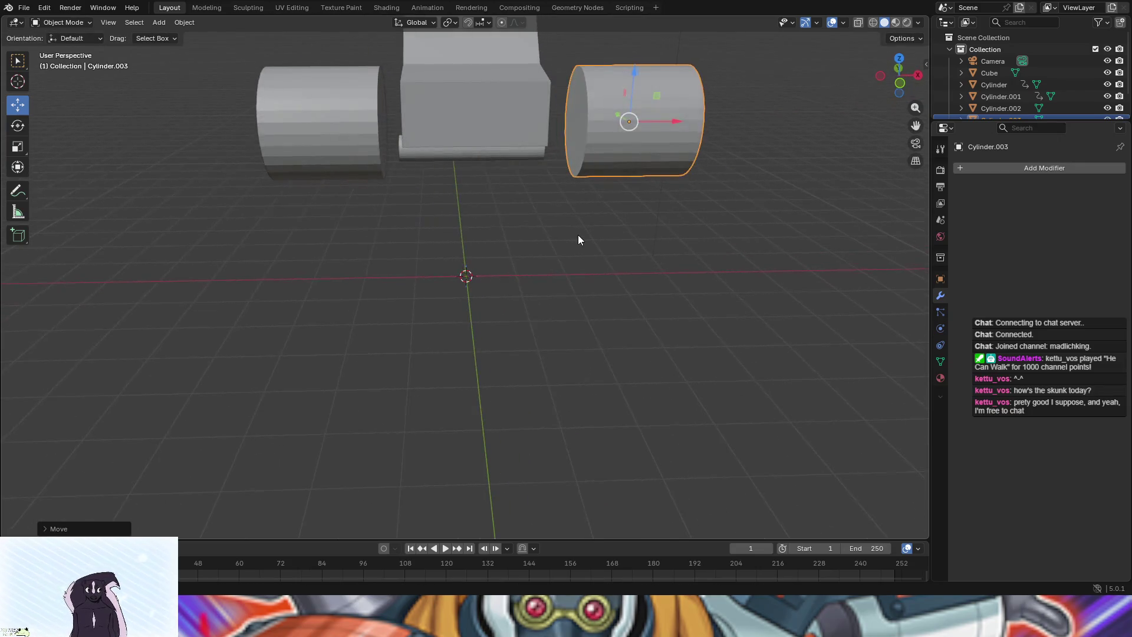
# Duplicate the left and right wheels and move the copies backward along Y as rear wheels
pyautogui.click(320, 118)
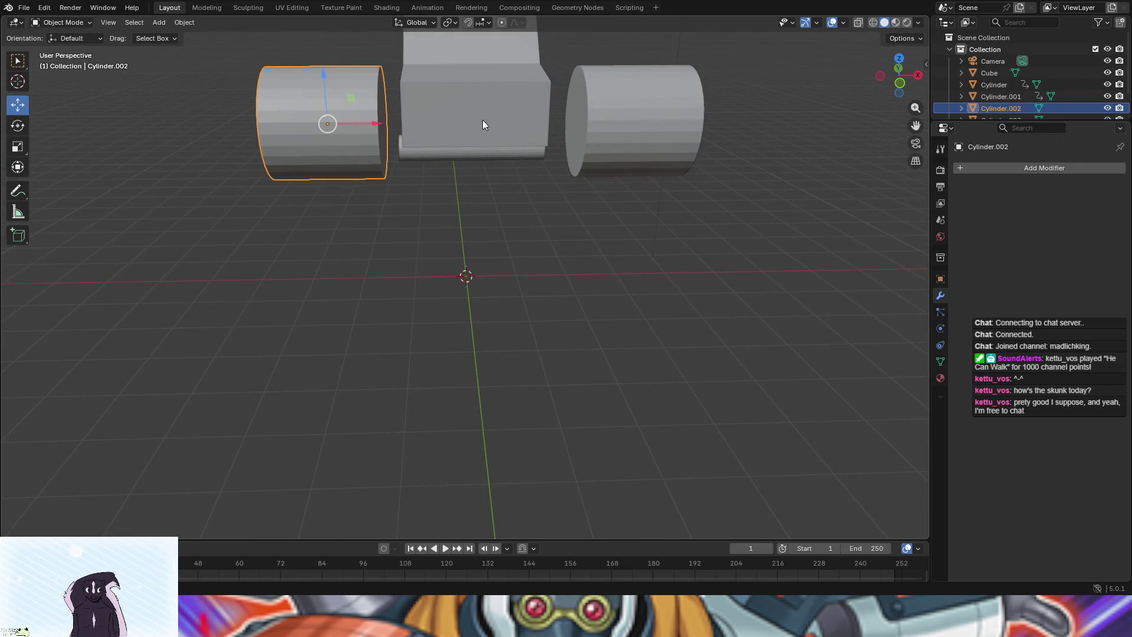
pyautogui.keyDown('shift'); pyautogui.click(617, 151); pyautogui.keyUp('shift')
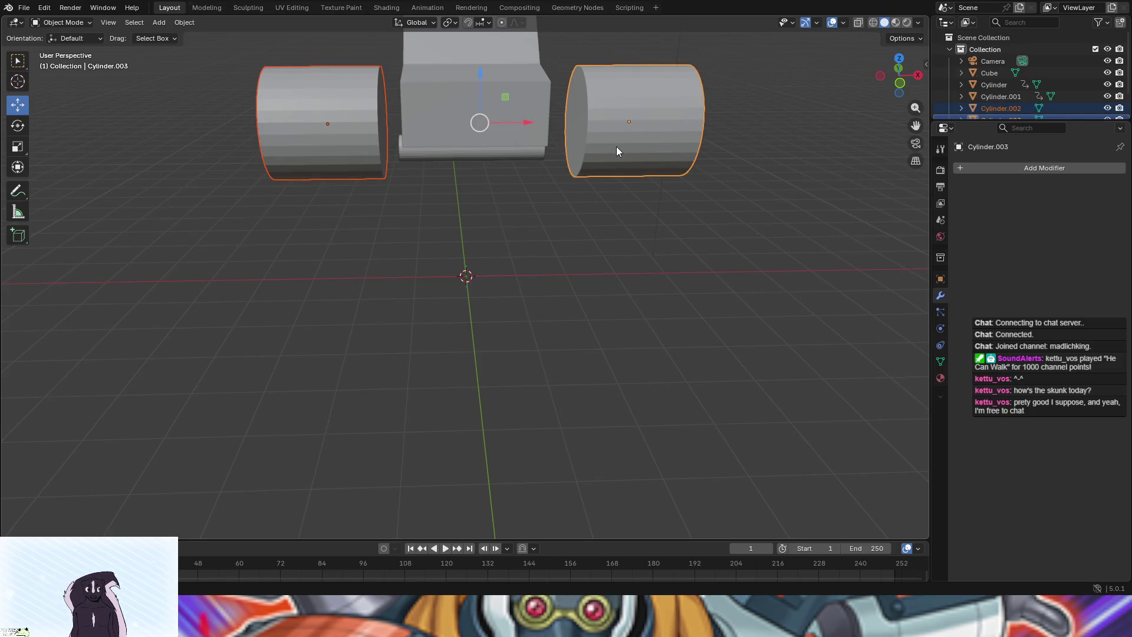
pyautogui.hotkey('ctrl', 'c')
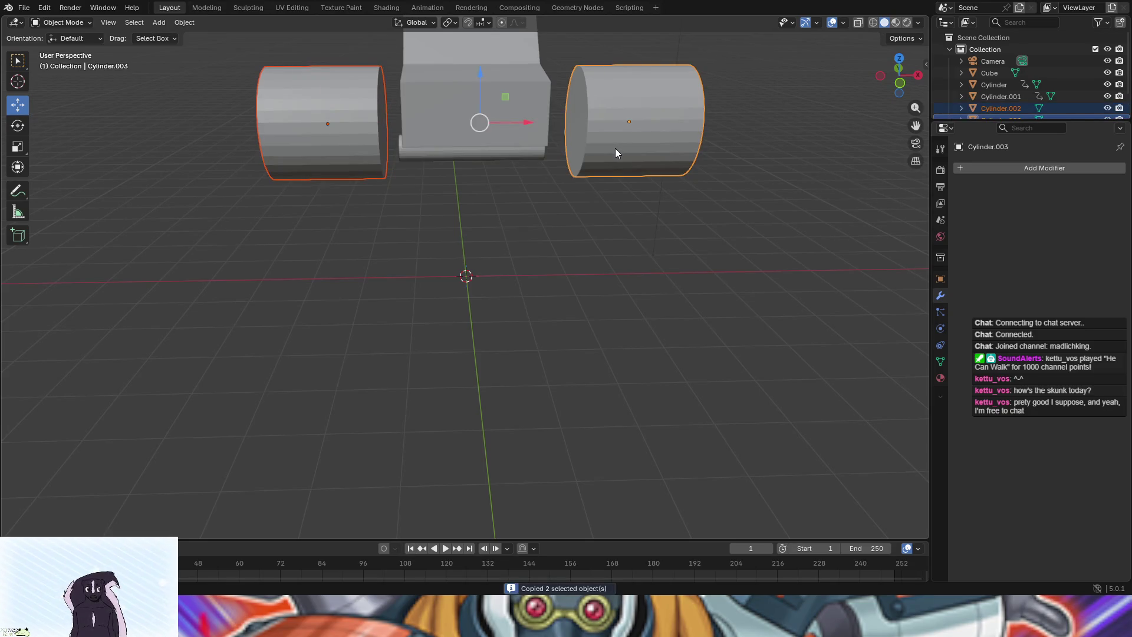
pyautogui.hotkey('ctrl', 'v')
pyautogui.moveTo(391, 280)
pyautogui.mouseDown()
pyautogui.moveTo(540, 270)
pyautogui.moveTo(521, 262)
pyautogui.mouseUp()
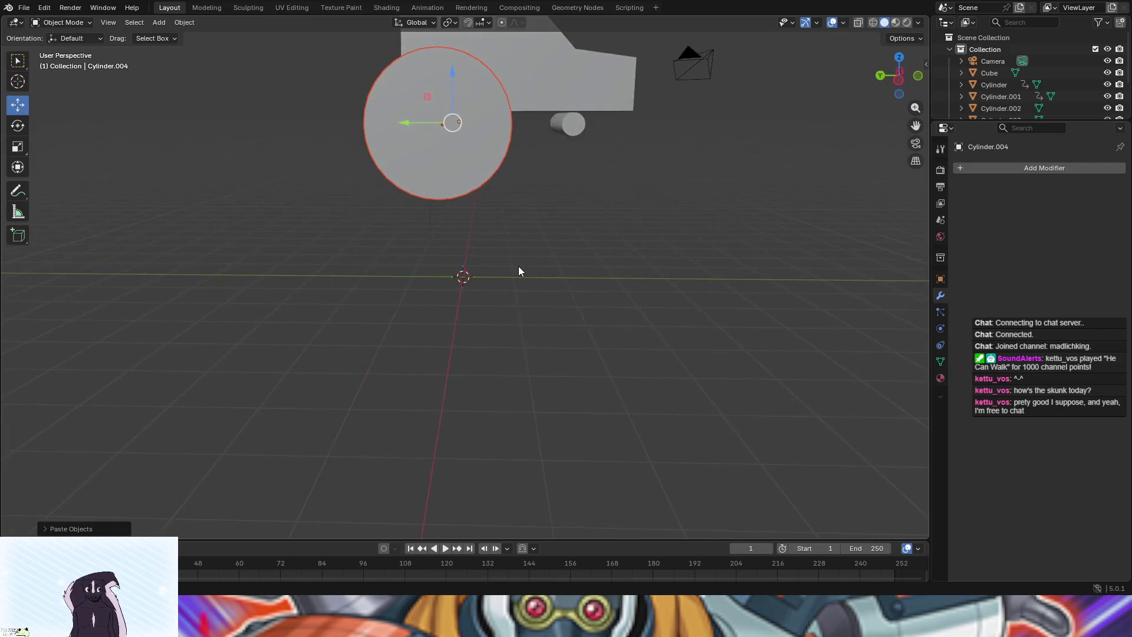
pyautogui.moveTo(408, 122); pyautogui.dragTo(526, 133)
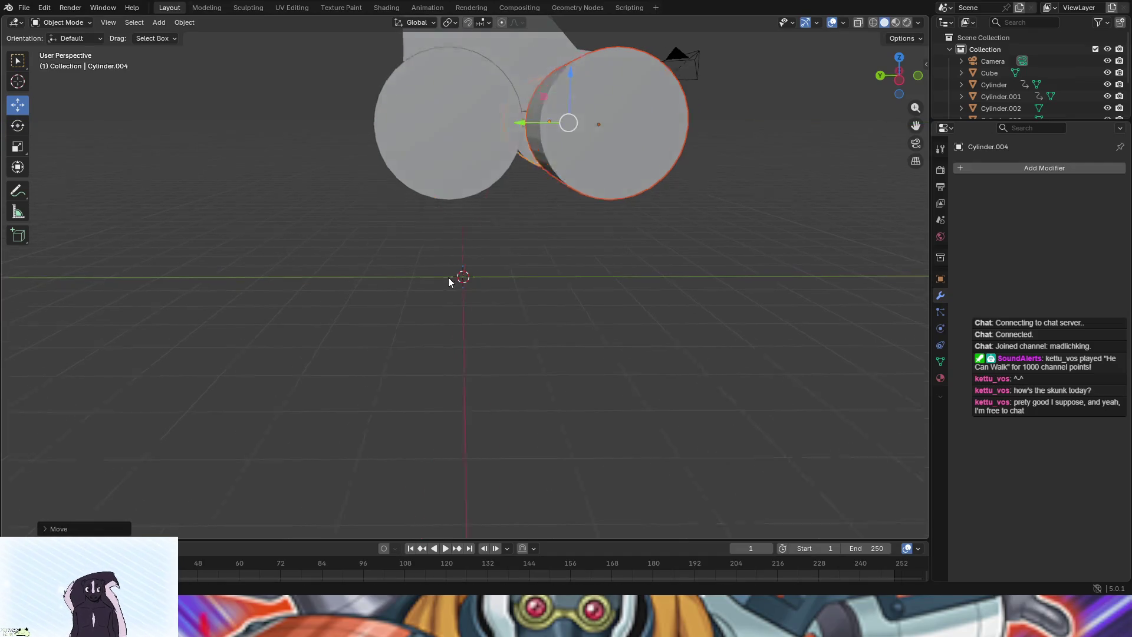
pyautogui.moveTo(710, 372)
pyautogui.mouseDown()
pyautogui.moveTo(715, 381)
pyautogui.moveTo(661, 348)
pyautogui.mouseUp()
pyautogui.click(606, 370)
pyautogui.moveTo(590, 359); pyautogui.dragTo(477, 313)
pyautogui.click(314, 90)
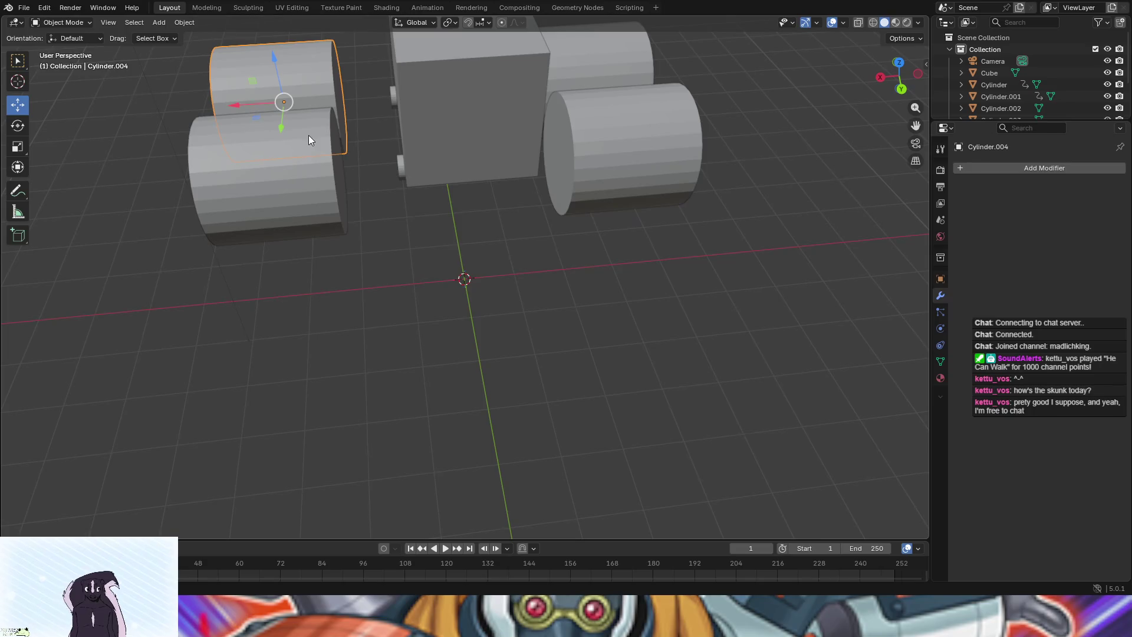
pyautogui.click(574, 56)
pyautogui.keyDown('shift'); pyautogui.click(543, 145); pyautogui.keyUp('shift')
pyautogui.keyDown('shift'); pyautogui.click(271, 177); pyautogui.keyUp('shift')
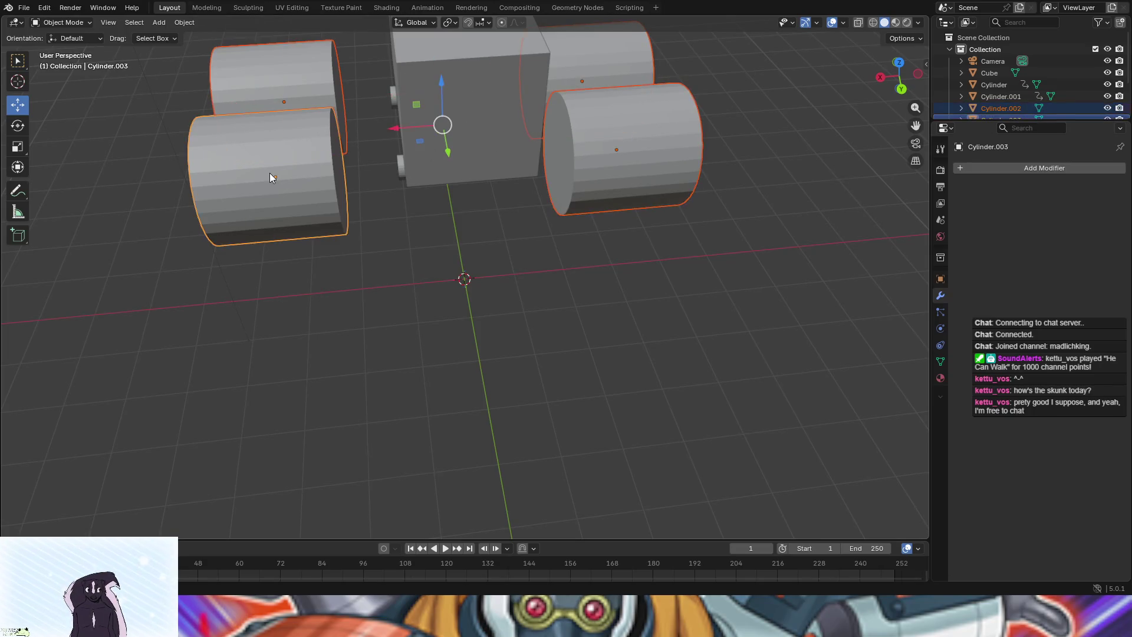
pyautogui.click(940, 149)
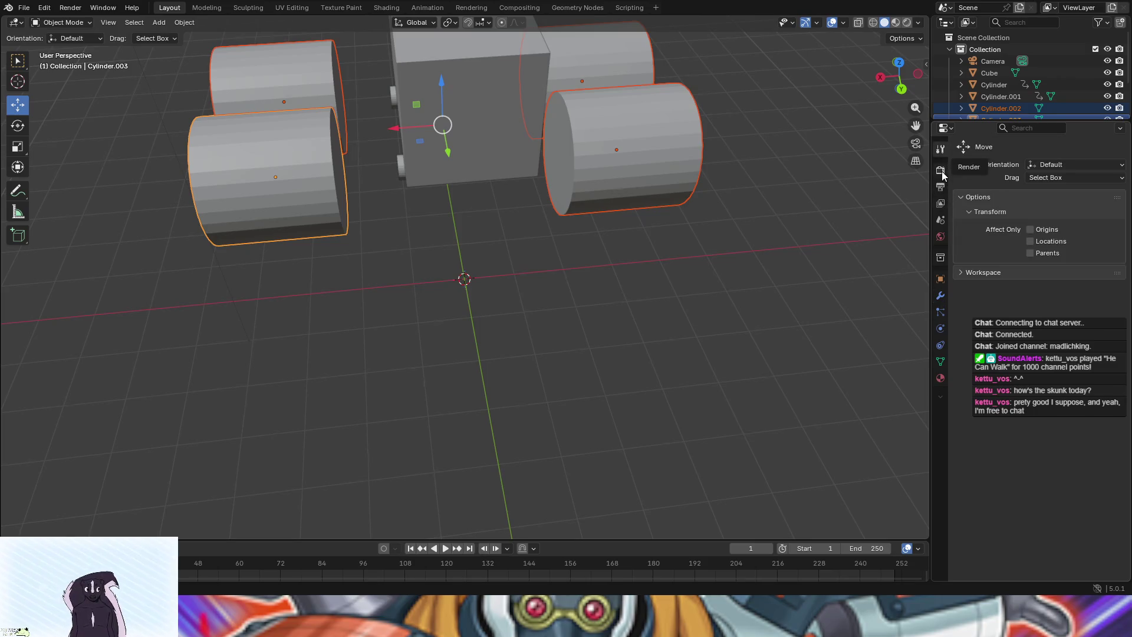
pyautogui.click(941, 257)
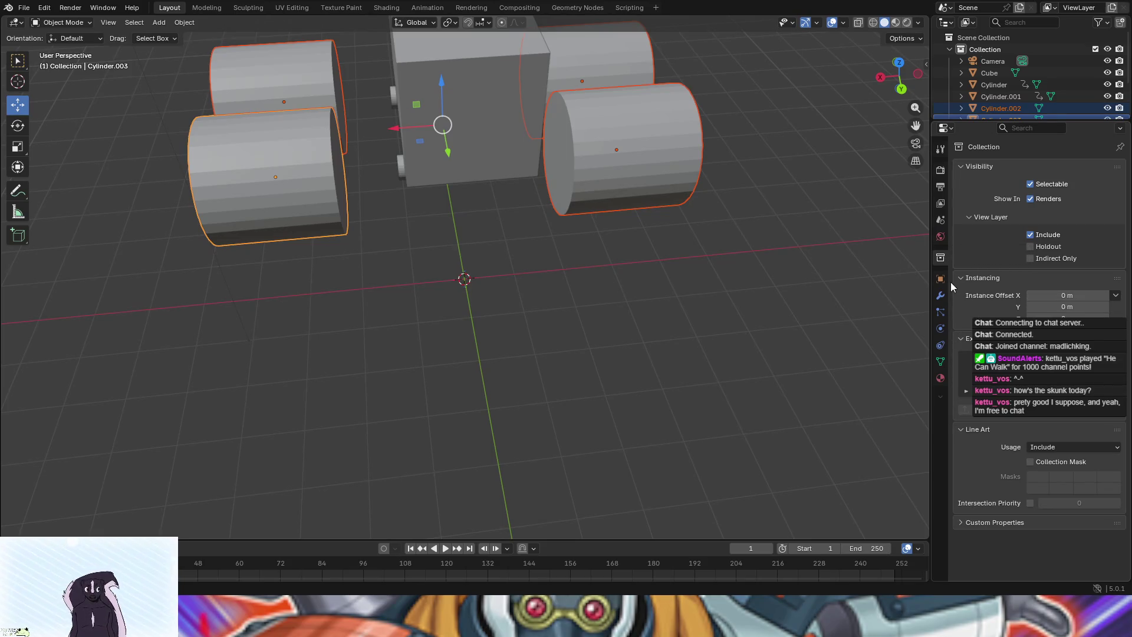
pyautogui.click(941, 189)
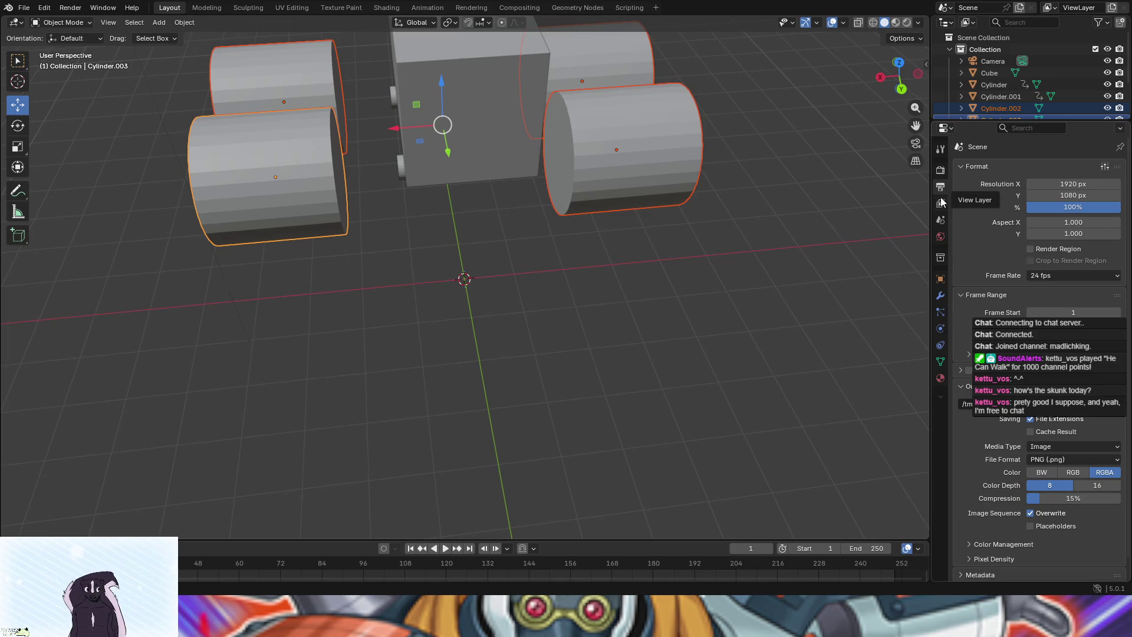
pyautogui.click(940, 203)
pyautogui.click(939, 152)
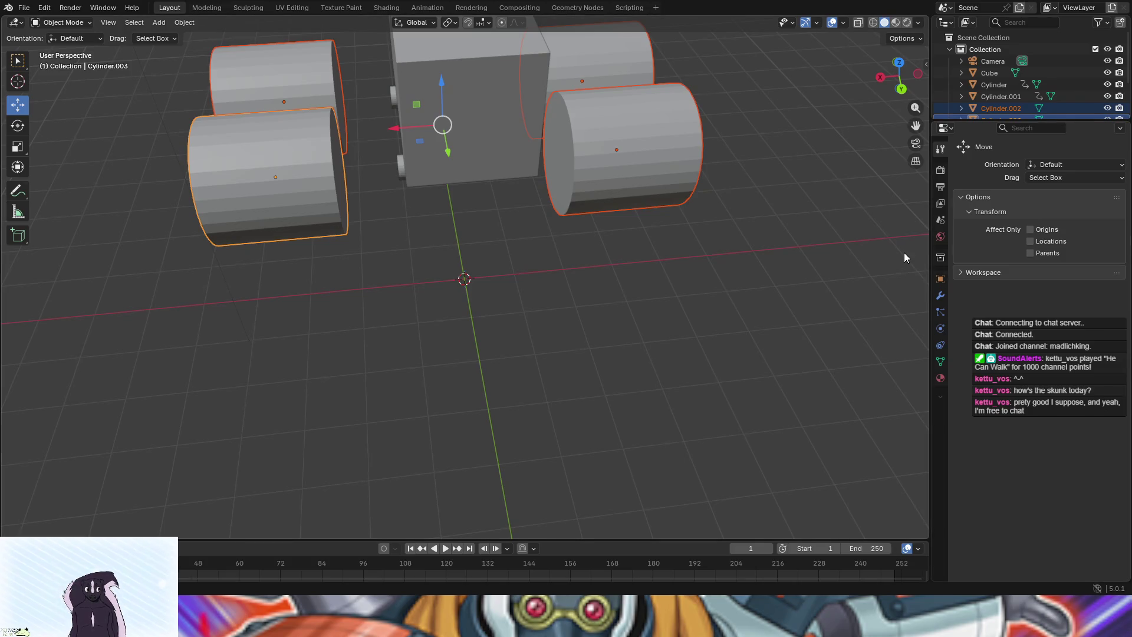
pyautogui.click(941, 295)
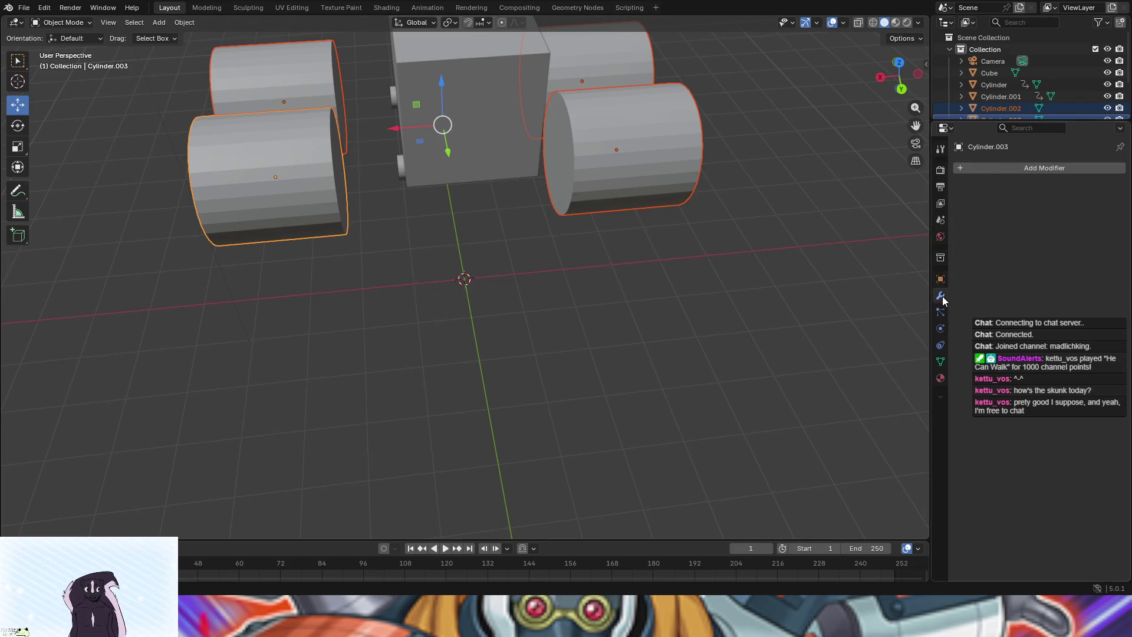
pyautogui.click(992, 170)
pyautogui.click(981, 174)
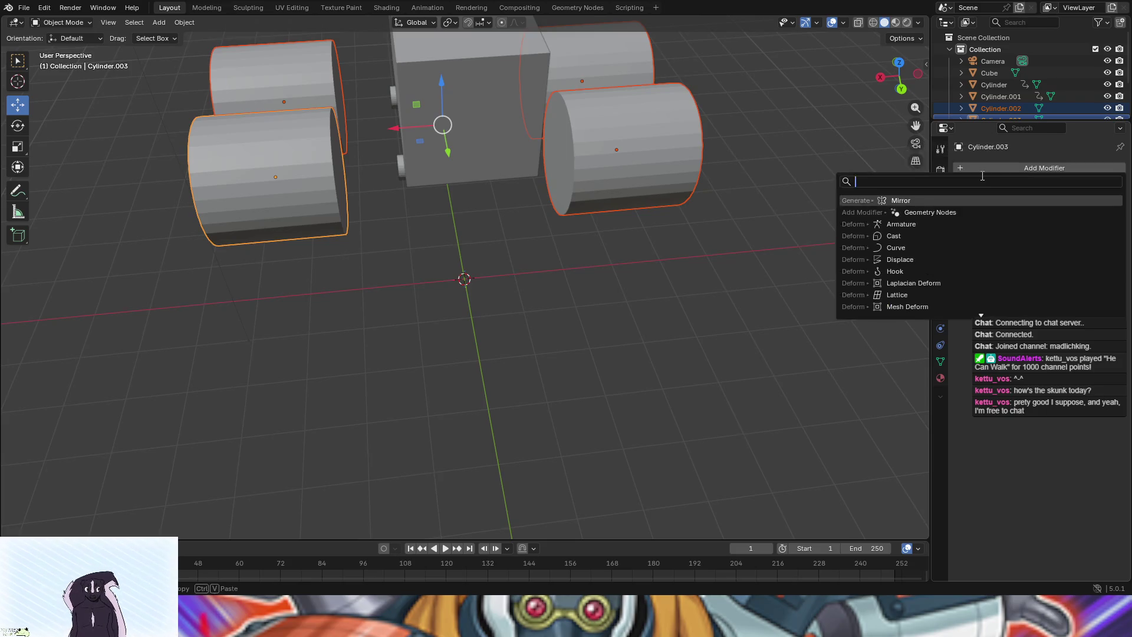
pyautogui.write('sca')
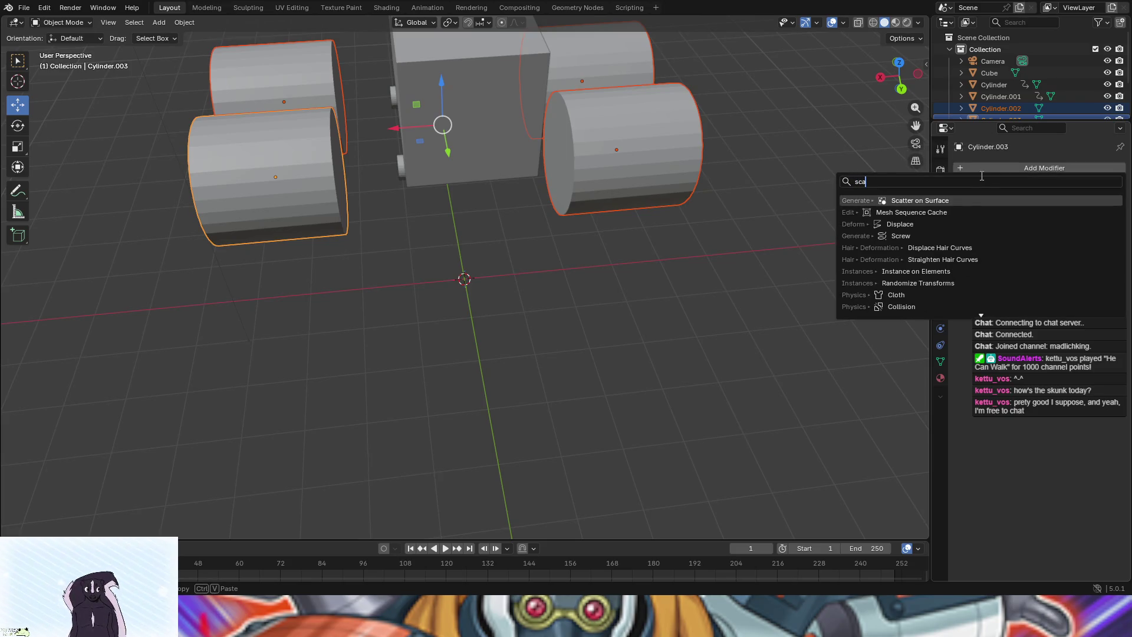
pyautogui.write('l')
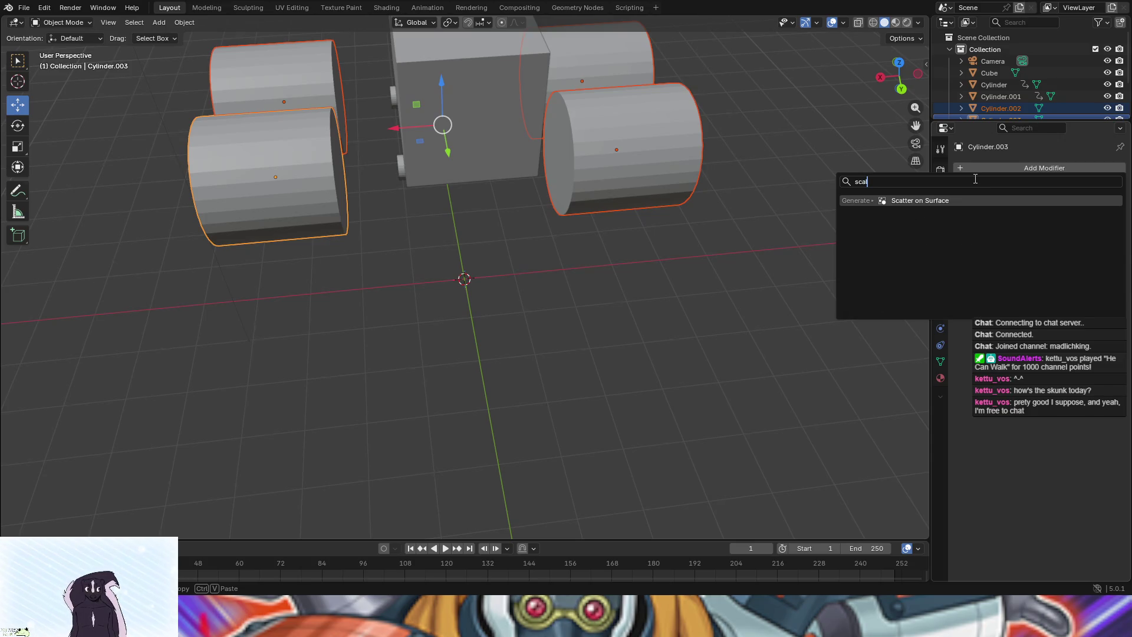
pyautogui.press('BackSpace')
pyautogui.press('BackSpace')
pyautogui.press('BackSpace')
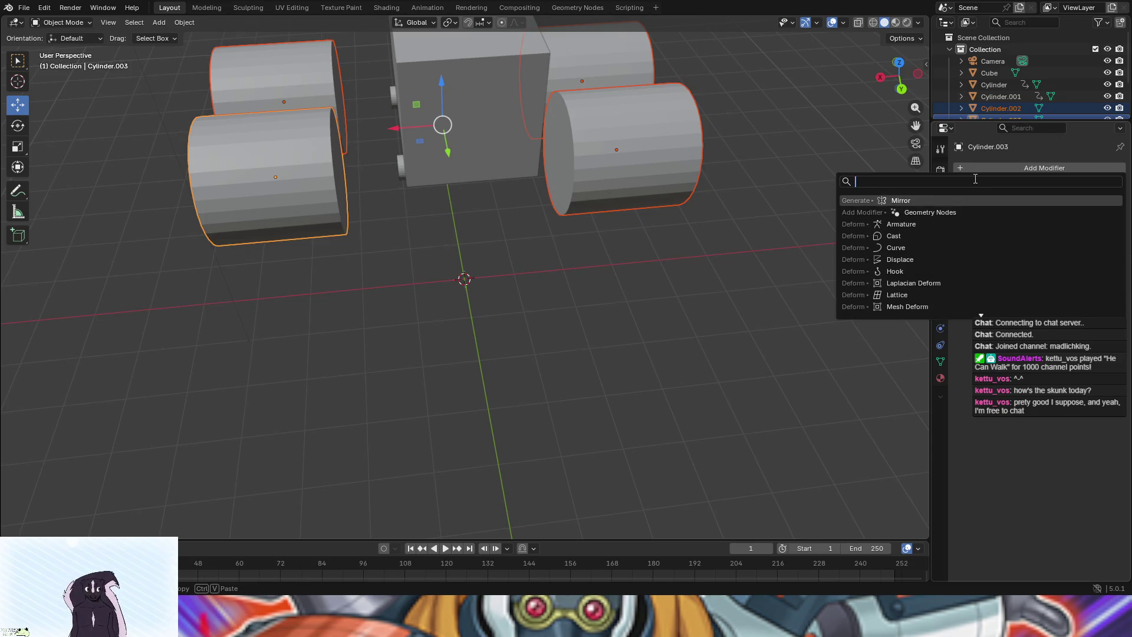
pyautogui.click(720, 239)
pyautogui.scroll(3, 759, 208)
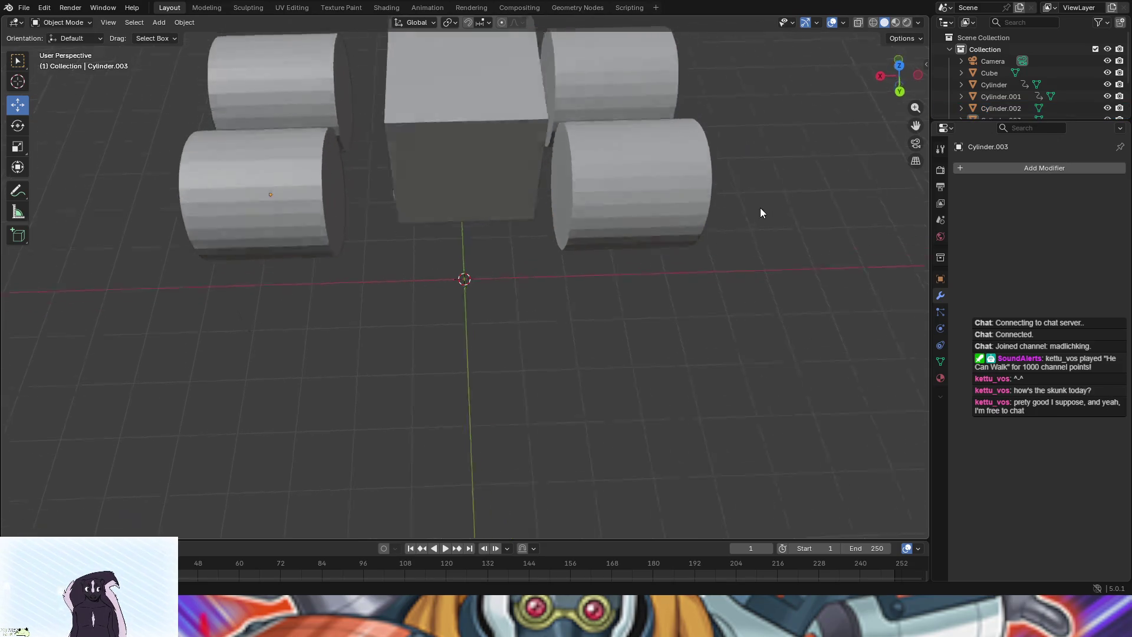
# Select both right wheels and slide them inward along X against the cube body
pyautogui.click(676, 197)
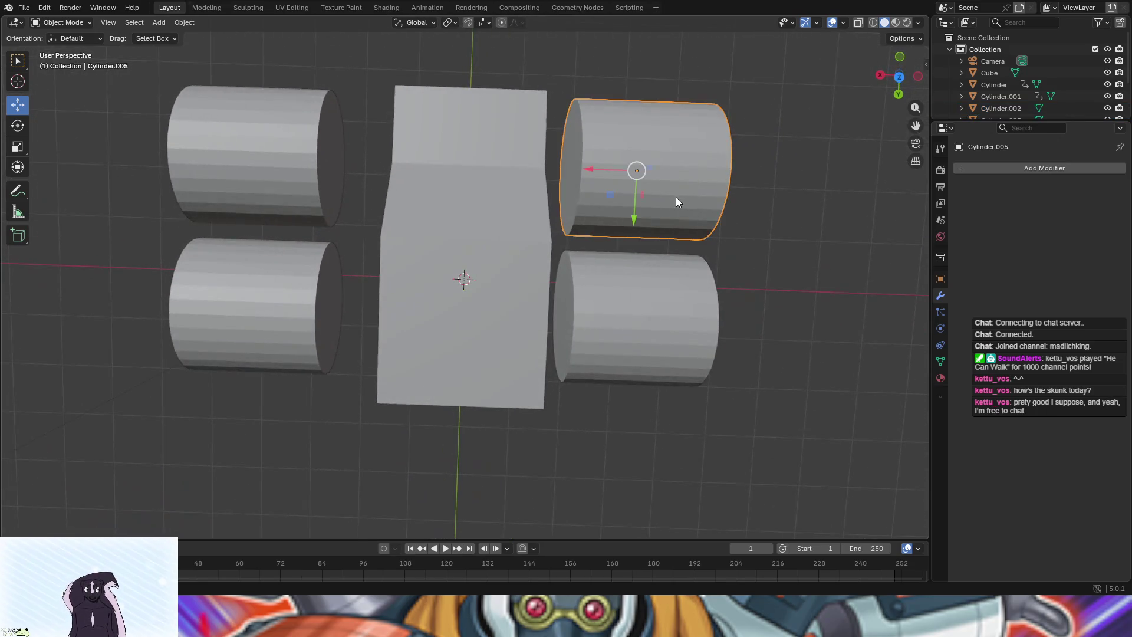
pyautogui.keyDown('shift'); pyautogui.click(679, 330); pyautogui.keyUp('shift')
pyautogui.moveTo(593, 242)
pyautogui.mouseDown()
pyautogui.moveTo(557, 240)
pyautogui.moveTo(646, 228)
pyautogui.moveTo(711, 232)
pyautogui.moveTo(712, 244)
pyautogui.moveTo(694, 232)
pyautogui.mouseUp()
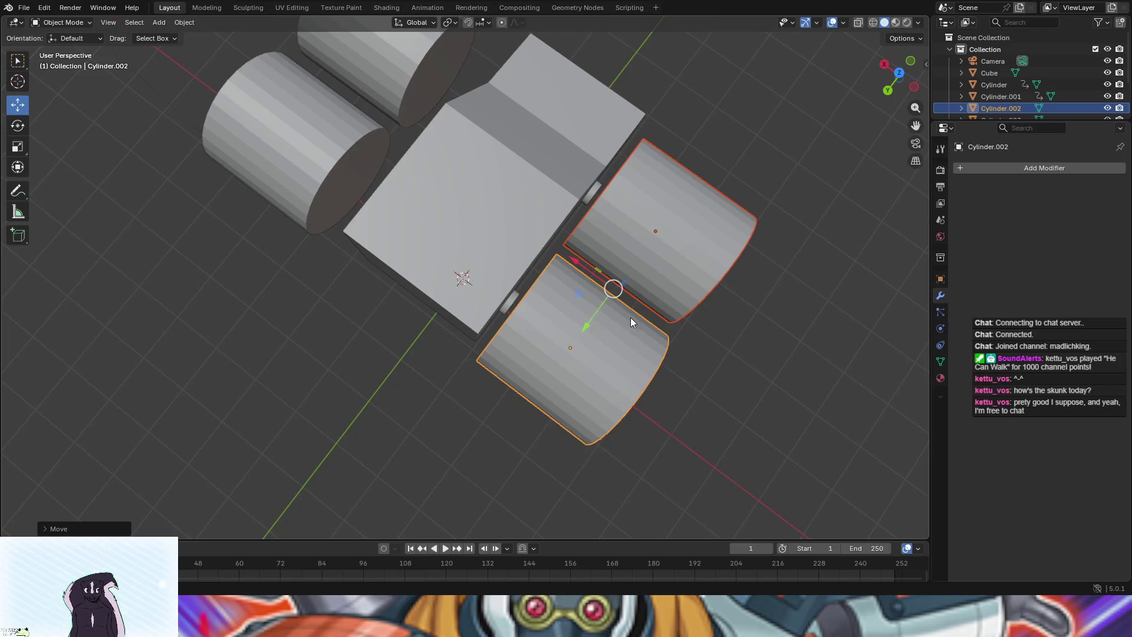
pyautogui.moveTo(577, 261); pyautogui.dragTo(569, 257)
# Select both left wheels and move them inward along X until snug against the body
pyautogui.click(313, 168)
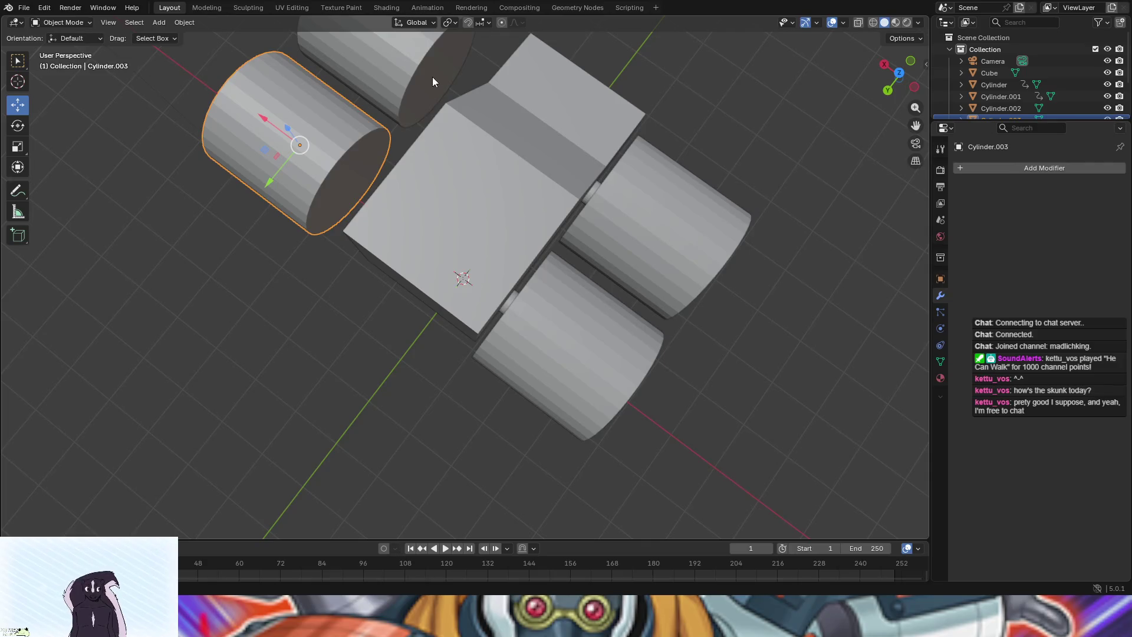
pyautogui.keyDown('shift'); pyautogui.click(395, 65); pyautogui.keyUp('shift')
pyautogui.moveTo(395, 65)
pyautogui.mouseDown()
pyautogui.moveTo(410, 131)
pyautogui.moveTo(496, 147)
pyautogui.moveTo(535, 123)
pyautogui.mouseUp()
pyautogui.moveTo(251, 388); pyautogui.dragTo(318, 353)
pyautogui.moveTo(430, 305); pyautogui.dragTo(375, 300)
pyautogui.moveTo(287, 315); pyautogui.dragTo(290, 315)
# Orbit from a front view to an elevated angle to check the wheel placement
pyautogui.moveTo(597, 362)
pyautogui.mouseDown()
pyautogui.moveTo(638, 270)
pyautogui.moveTo(758, 239)
pyautogui.mouseUp()
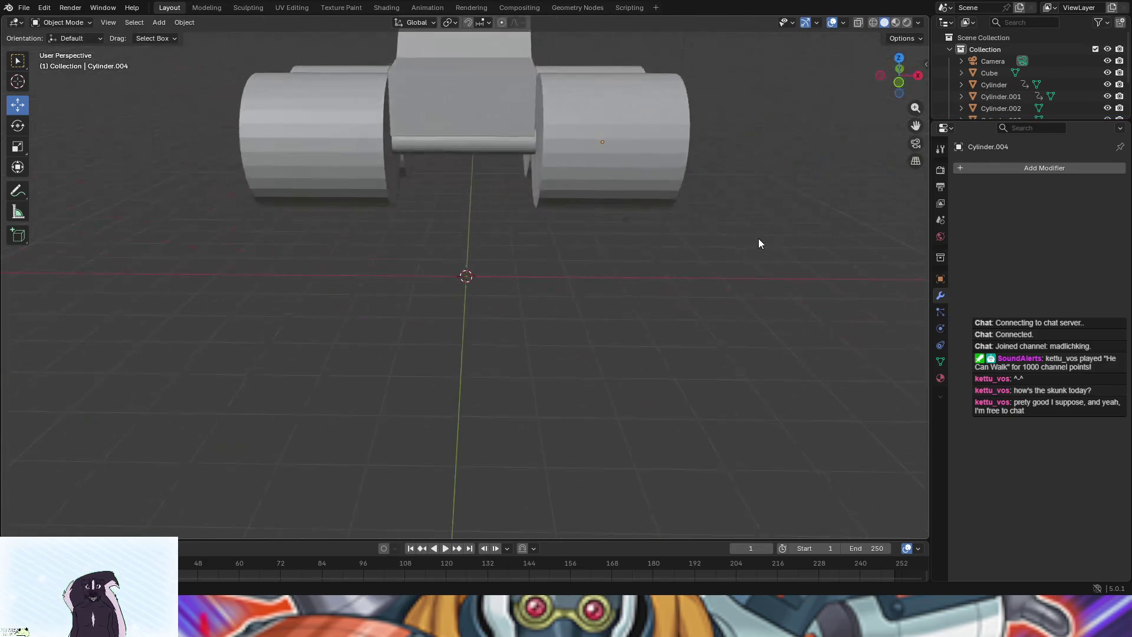
pyautogui.scroll(-3, 758, 239)
pyautogui.moveTo(667, 288)
pyautogui.mouseDown()
pyautogui.moveTo(538, 293)
pyautogui.moveTo(812, 306)
pyautogui.moveTo(914, 294)
pyautogui.mouseUp()
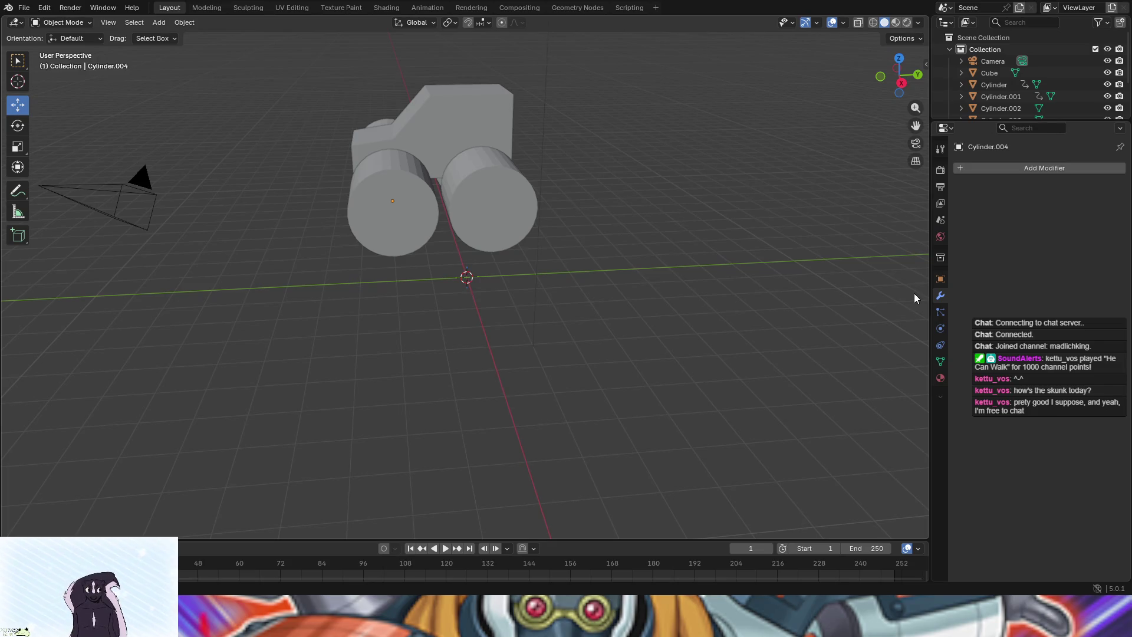
pyautogui.click(23, 8)
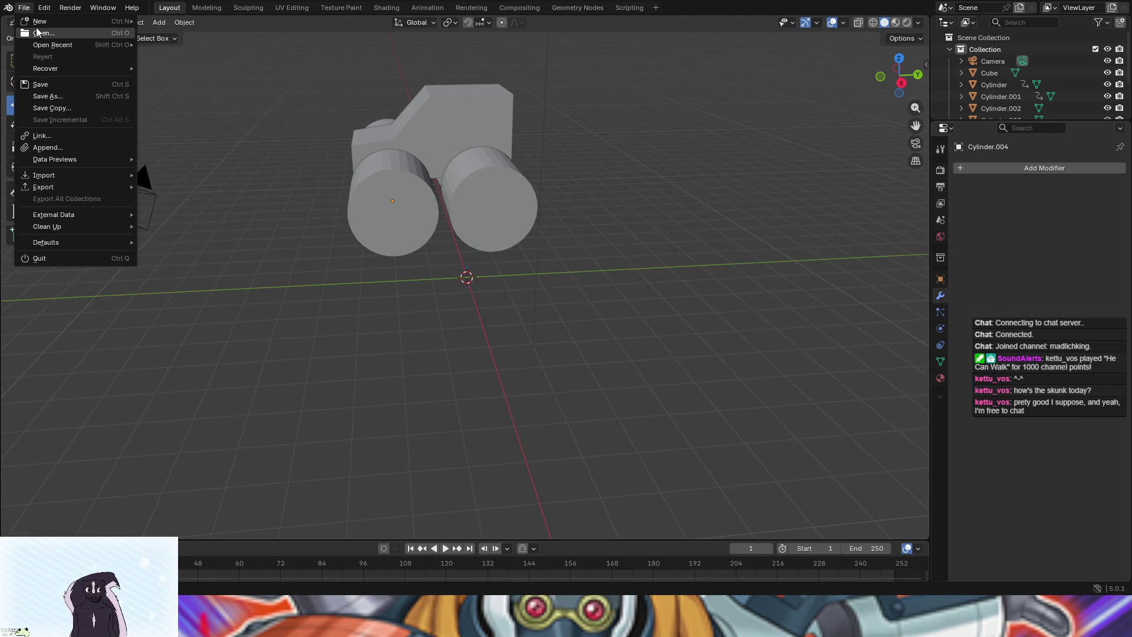
# Dismiss the File menu and save the car as It's A Rock.blend
pyautogui.moveTo(41, 68)
pyautogui.press('Escape')
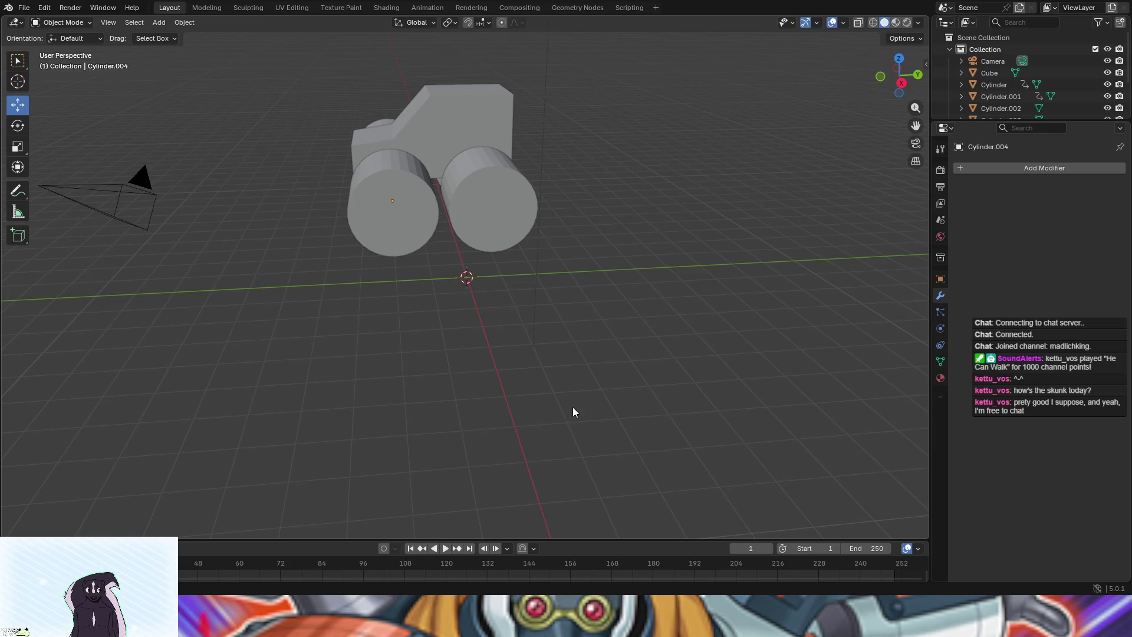
pyautogui.hotkey('ctrl', 's')
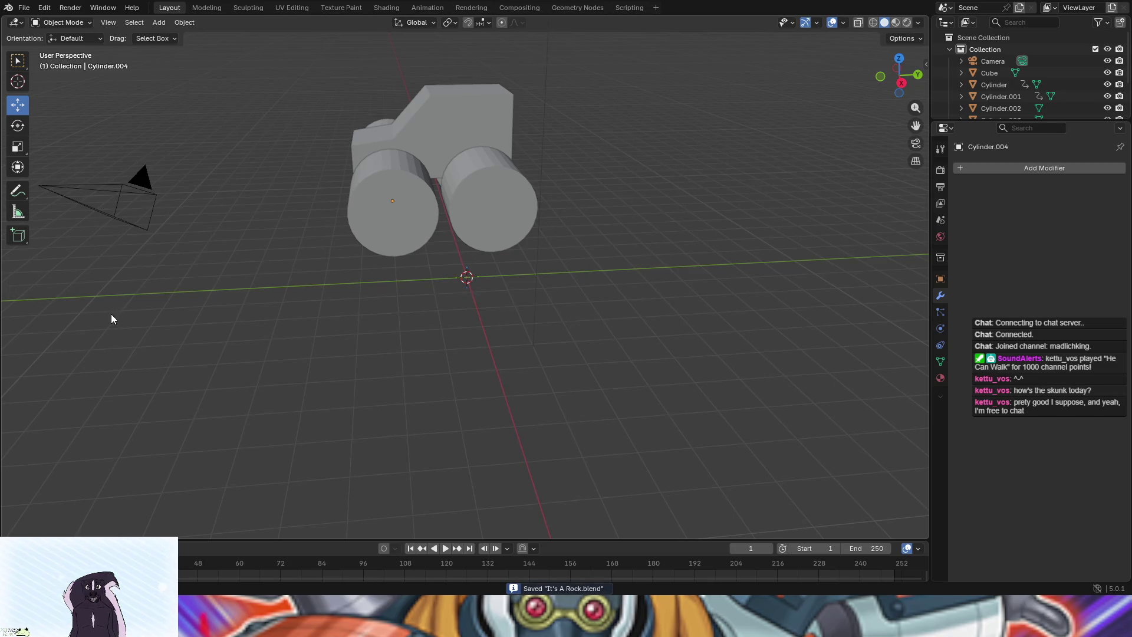
# Orbit from above to a lower view of the car, then reopen the File menu
pyautogui.moveTo(256, 318)
pyautogui.mouseDown()
pyautogui.moveTo(548, 369)
pyautogui.moveTo(397, 379)
pyautogui.moveTo(415, 364)
pyautogui.moveTo(410, 416)
pyautogui.mouseUp()
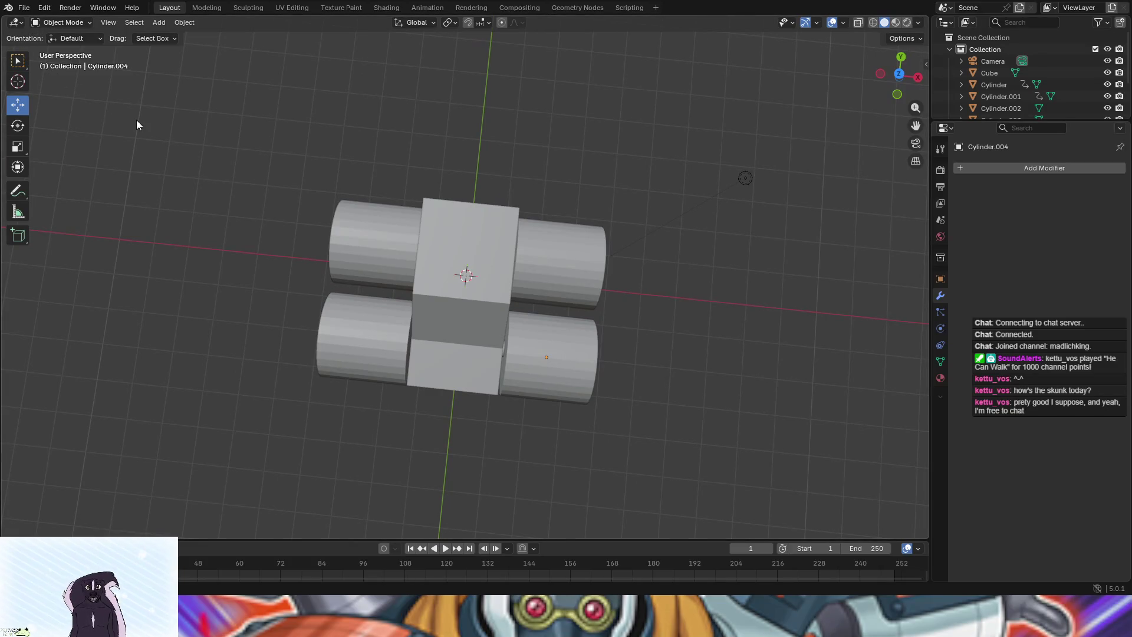
pyautogui.moveTo(176, 175)
pyautogui.mouseDown()
pyautogui.moveTo(261, 275)
pyautogui.moveTo(266, 247)
pyautogui.mouseUp()
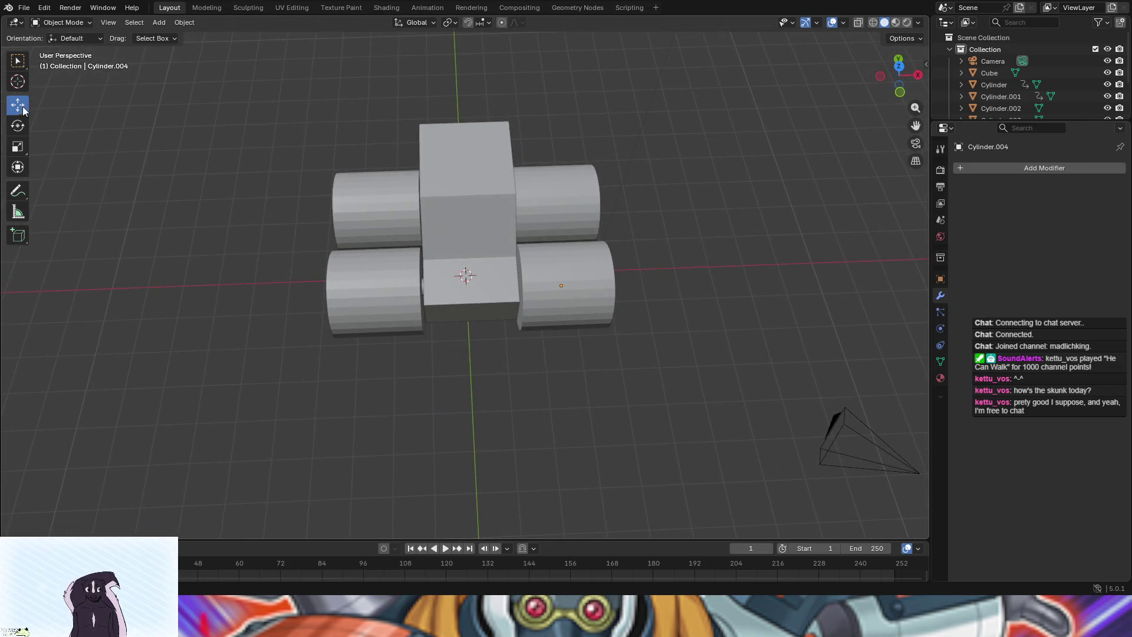
pyautogui.click(24, 8)
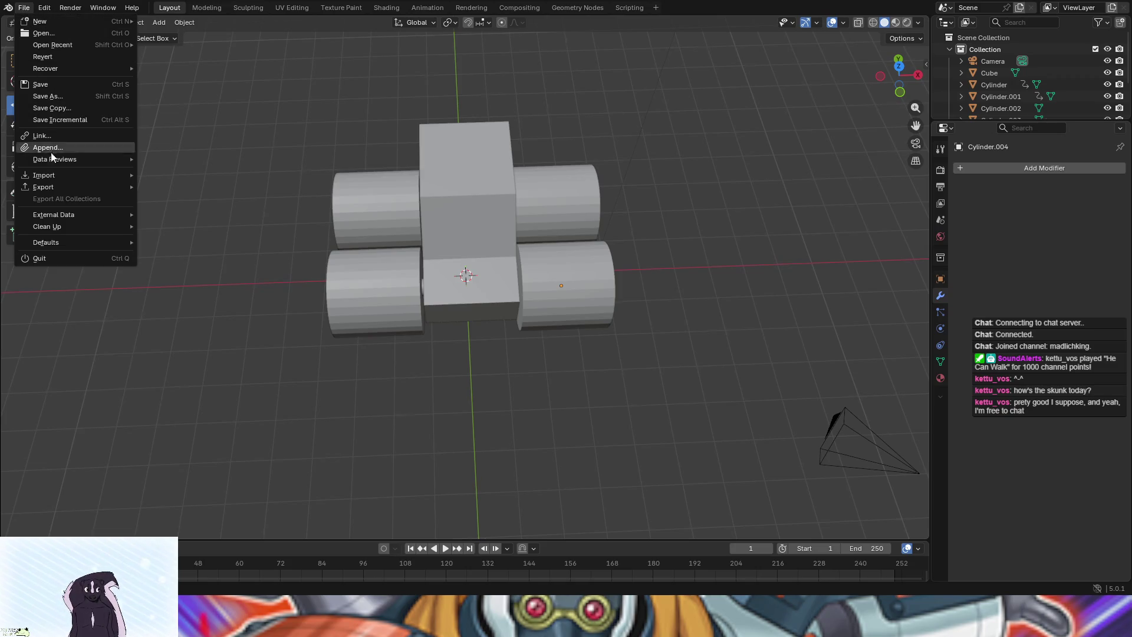
pyautogui.moveTo(51, 191)
pyautogui.moveTo(59, 159)
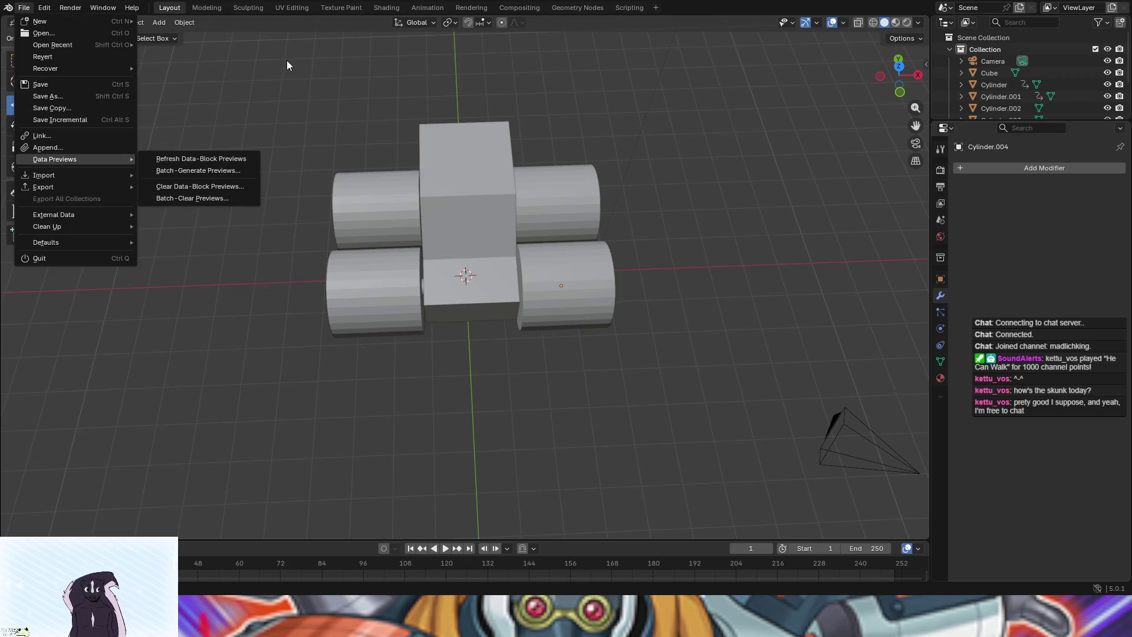